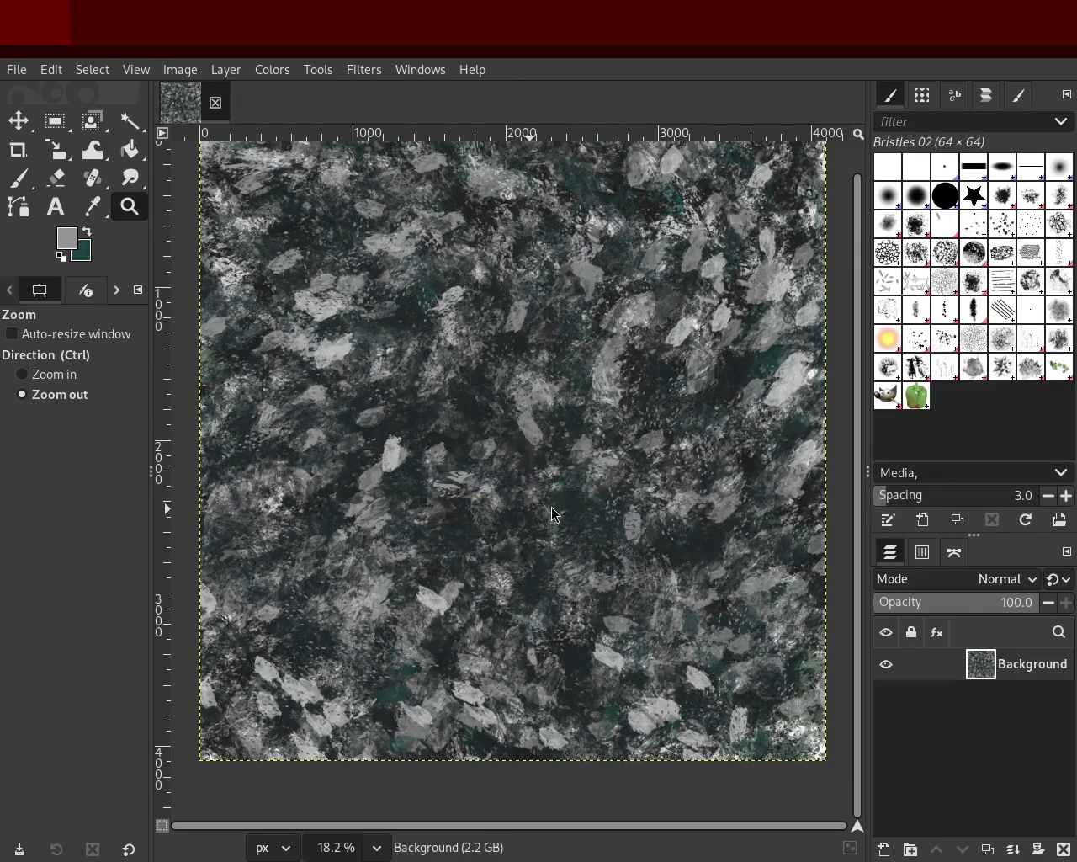
Zoom the granite texture view to 25%.
left_click(565, 486, "ctrl")
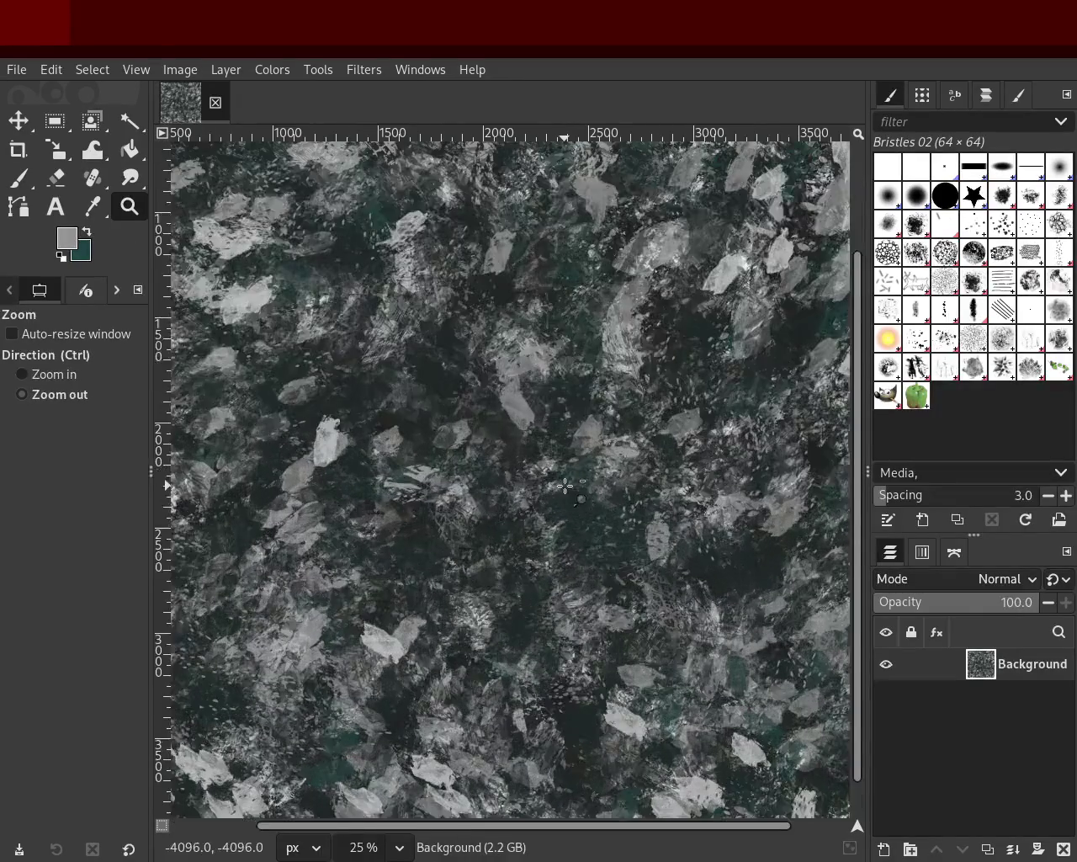
scroll(565, 486, "down", 3)
scroll(589, 445, "down", 1)
scroll(589, 445, "up", 3)
scroll(589, 445, "up", 1)
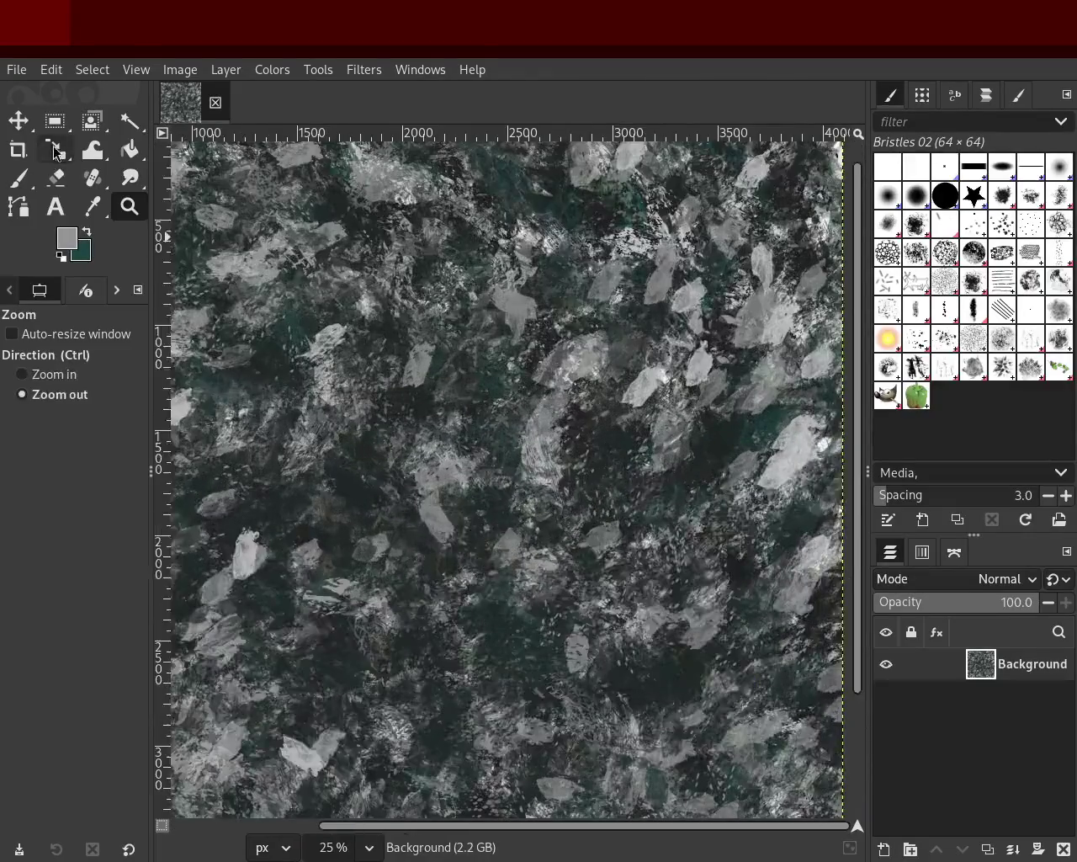
Load the Paintbrush with a lighter grey sampled from the texture, testing and undoing a stroke.
left_click(19, 177)
left_click(640, 390, "ctrl")
left_click_drag(647, 390, 313, 442)
key("ctrl+z")
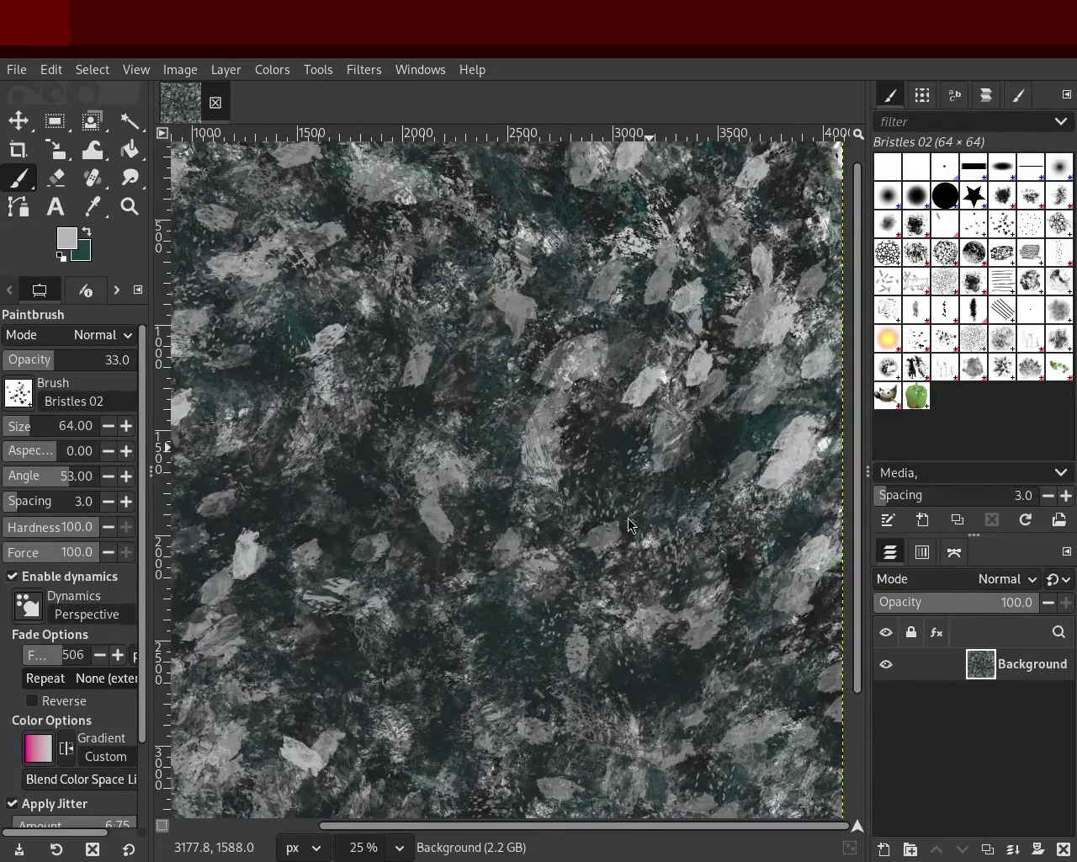
Use the Zoom tool to step in and out, settling at 18.2%.
left_click(129, 206)
left_click(560, 407)
left_click(560, 408, "ctrl")
left_click(505, 404, "ctrl")
left_click(379, 370)
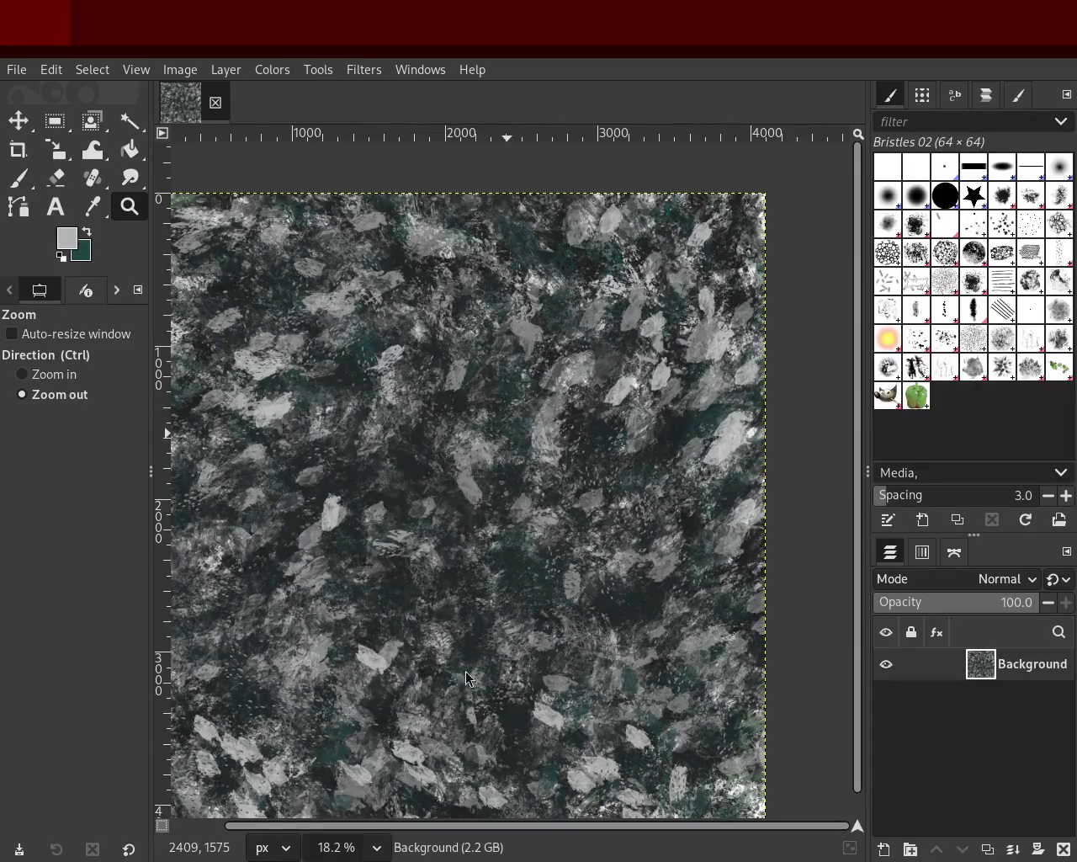
Zoom in on the centre of the granite to 50% to inspect the flakes.
left_click(510, 521, "ctrl")
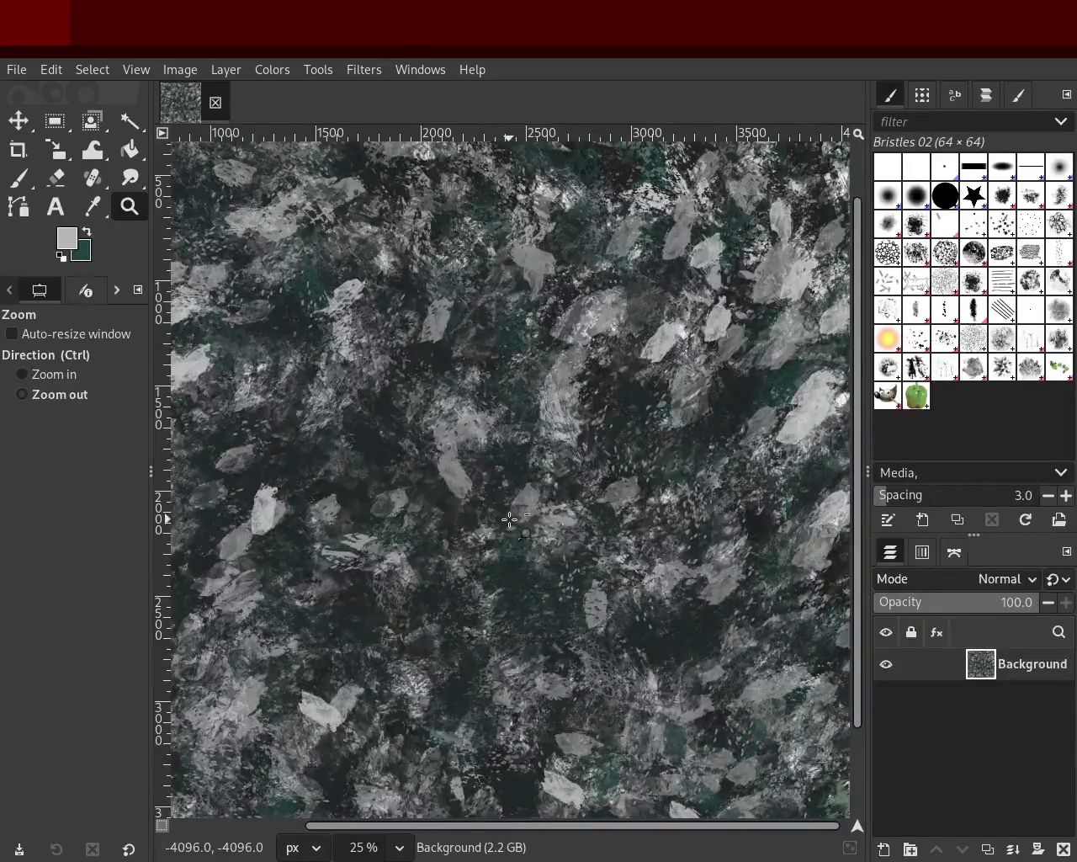
left_click(510, 520)
left_click(510, 520)
left_click(510, 520, "ctrl")
left_click(510, 520, "ctrl")
double_click(510, 520)
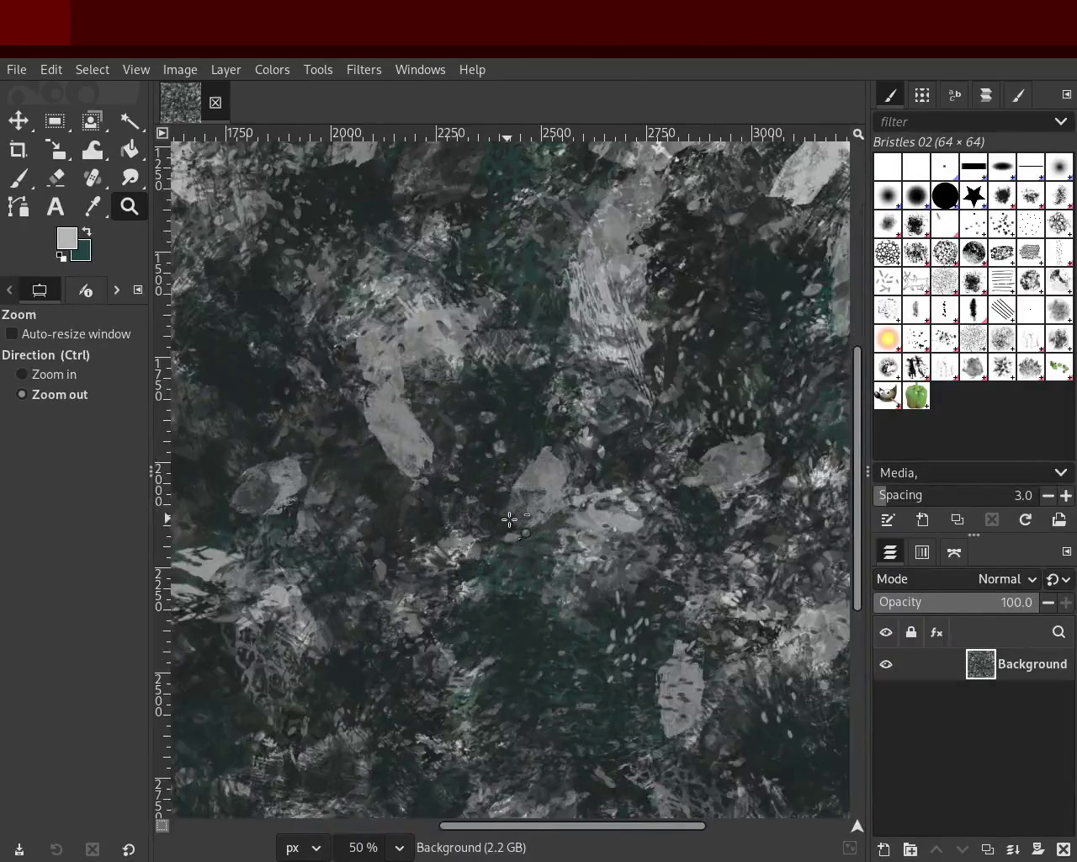
left_click(510, 520, "ctrl")
left_click(510, 520, "ctrl")
left_click(510, 521, "ctrl")
left_click(508, 519, "ctrl")
double_click(507, 519)
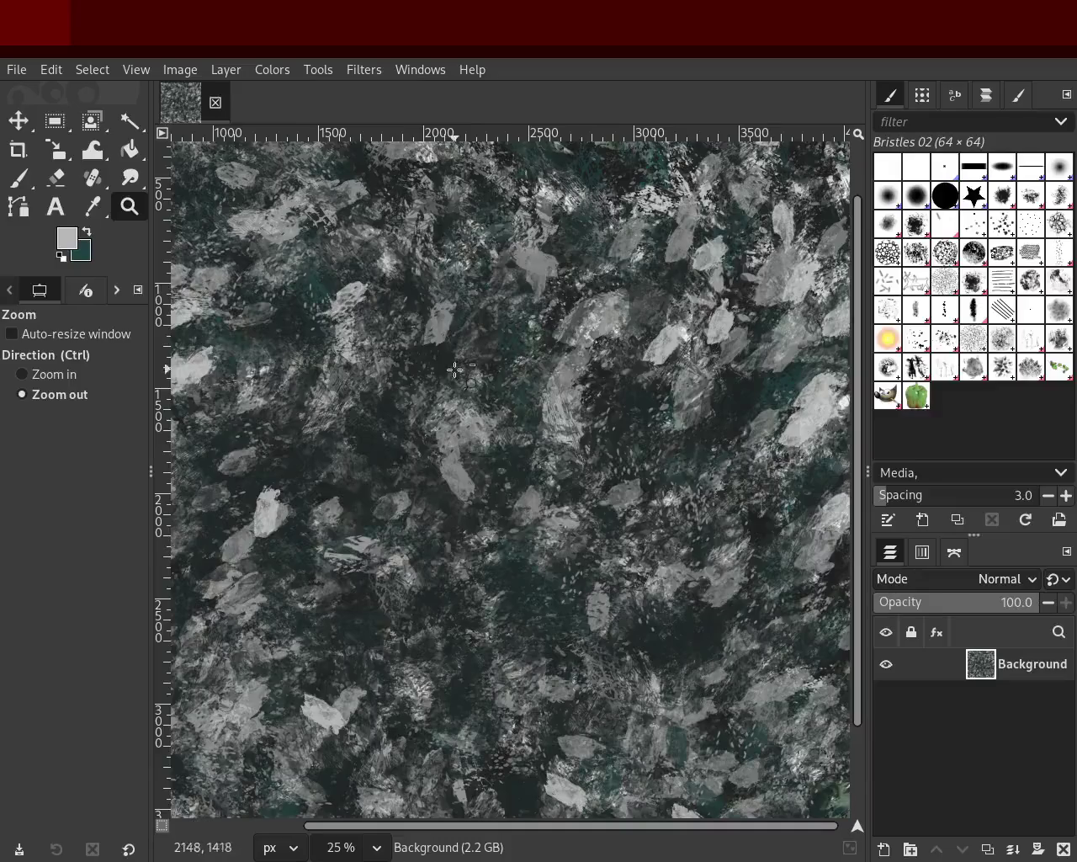
Ctrl+scroll until the whole 4096 px texture fits in view at 18.2%.
scroll(581, 429, "down", 3, "ctrl")
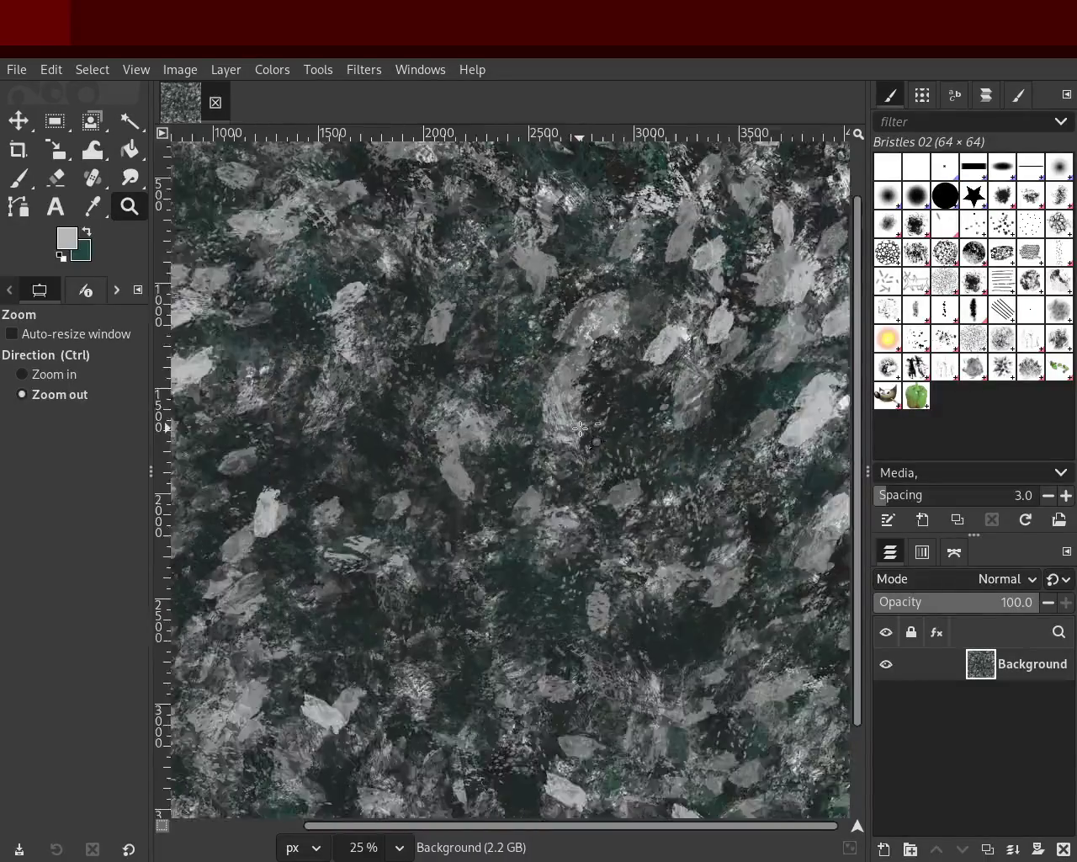
scroll(581, 430, "up", 1, "ctrl")
scroll(580, 429, "up", 2, "ctrl")
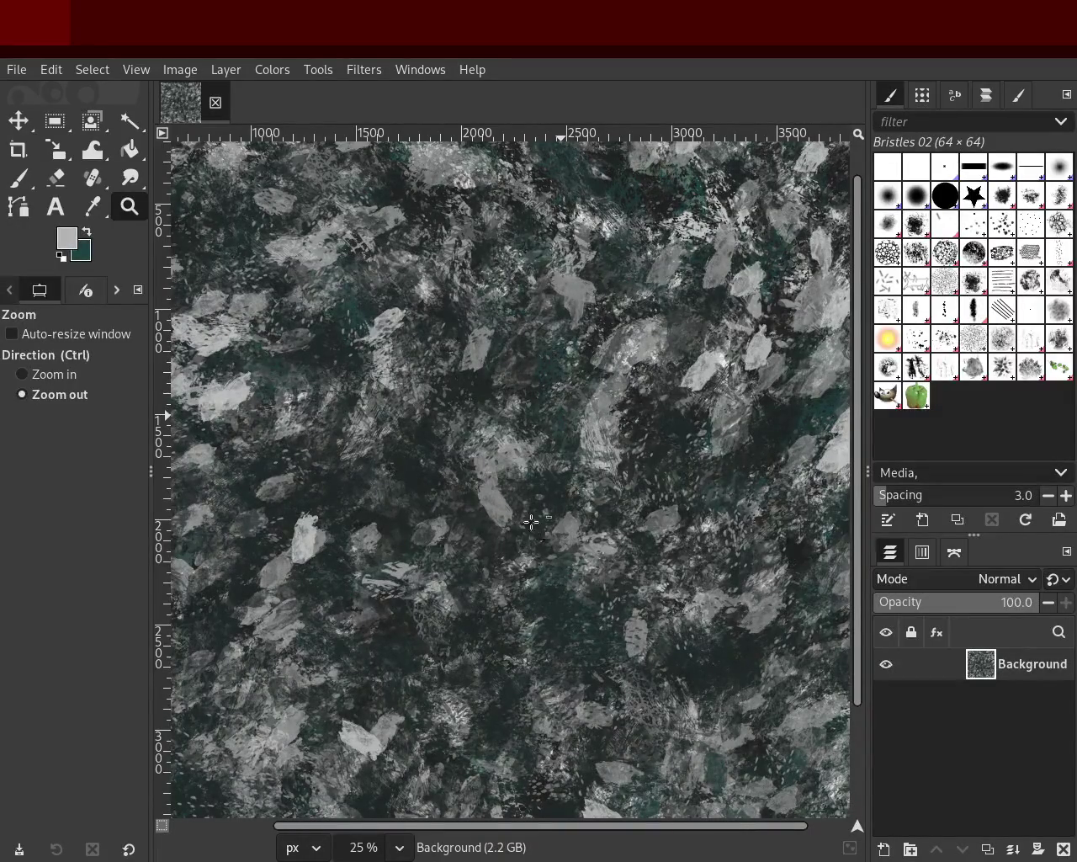
scroll(576, 420, "up", 1, "ctrl")
scroll(576, 419, "down", 3, "ctrl")
scroll(576, 419, "up", 1, "ctrl")
scroll(576, 420, "down", 1, "ctrl")
scroll(575, 419, "up", 2, "ctrl")
scroll(549, 448, "down", 1, "ctrl")
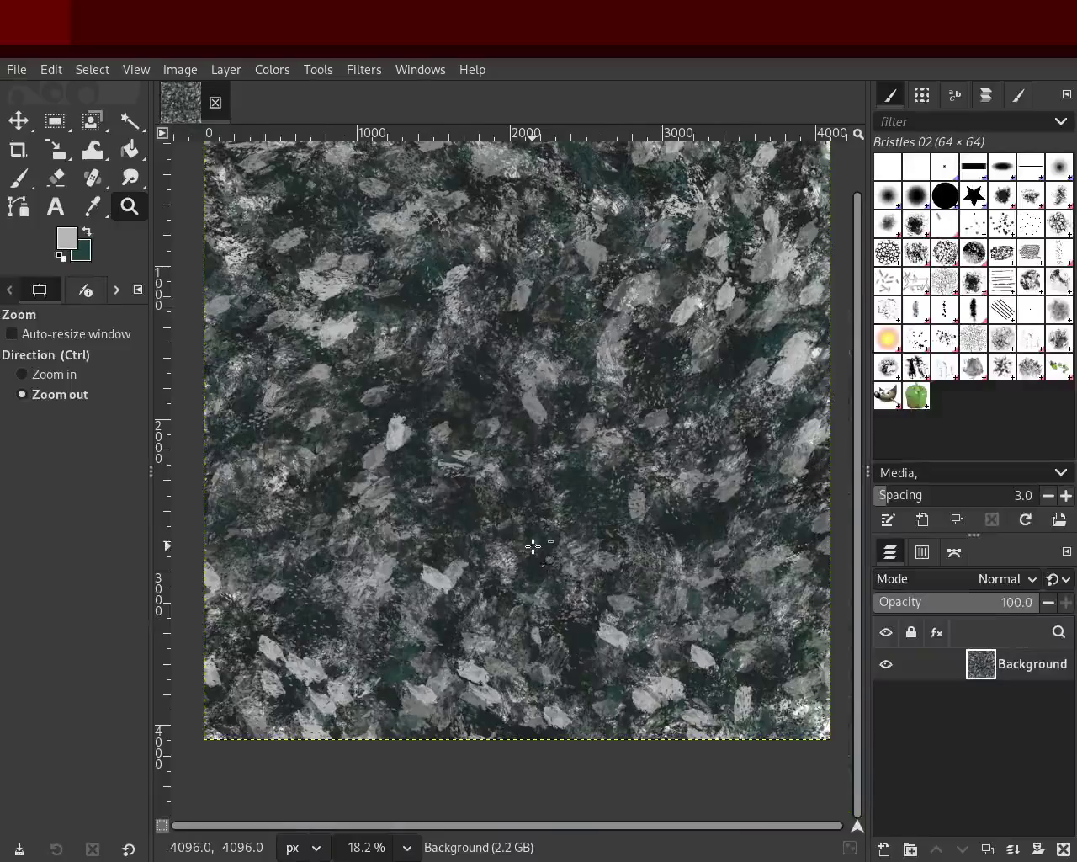
scroll(549, 448, "down", 1, "ctrl")
scroll(569, 401, "up", 1, "ctrl")
scroll(580, 358, "down", 1, "ctrl")
scroll(580, 359, "up", 1, "ctrl")
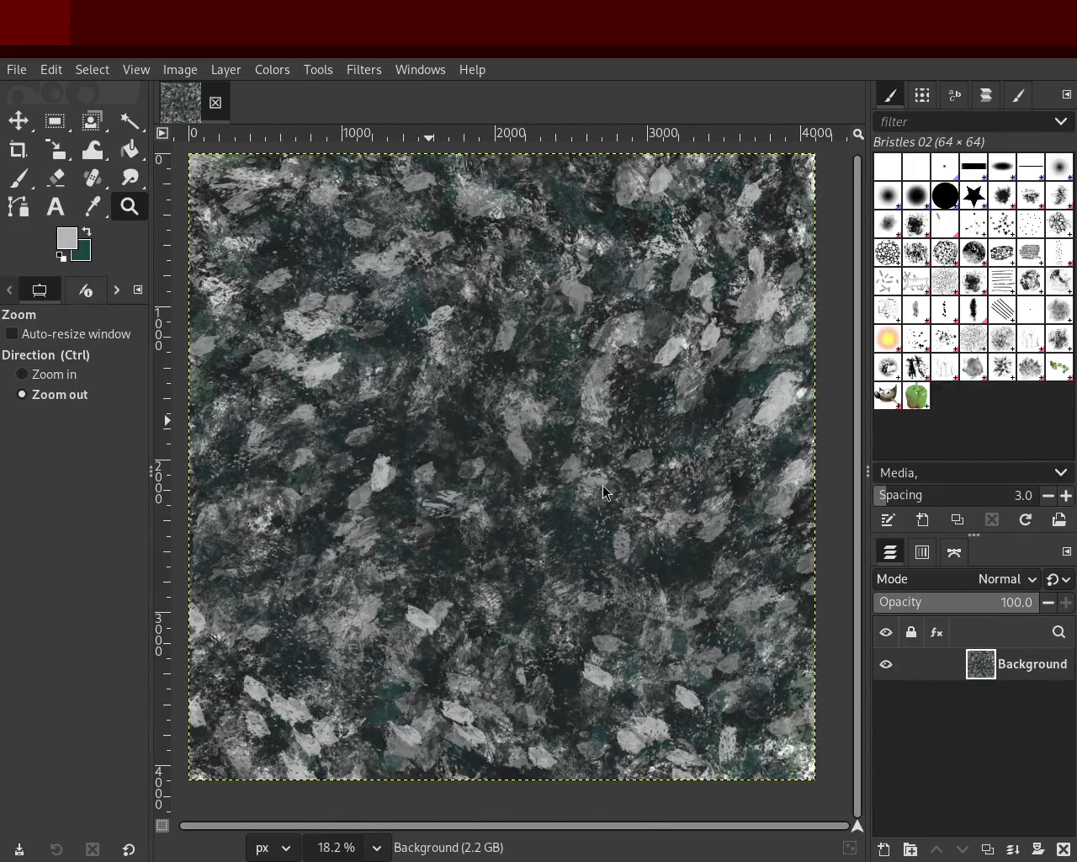
Paint grey Bristles 02 flake strokes over the teal, then sample a darker grey.
left_click(19, 178)
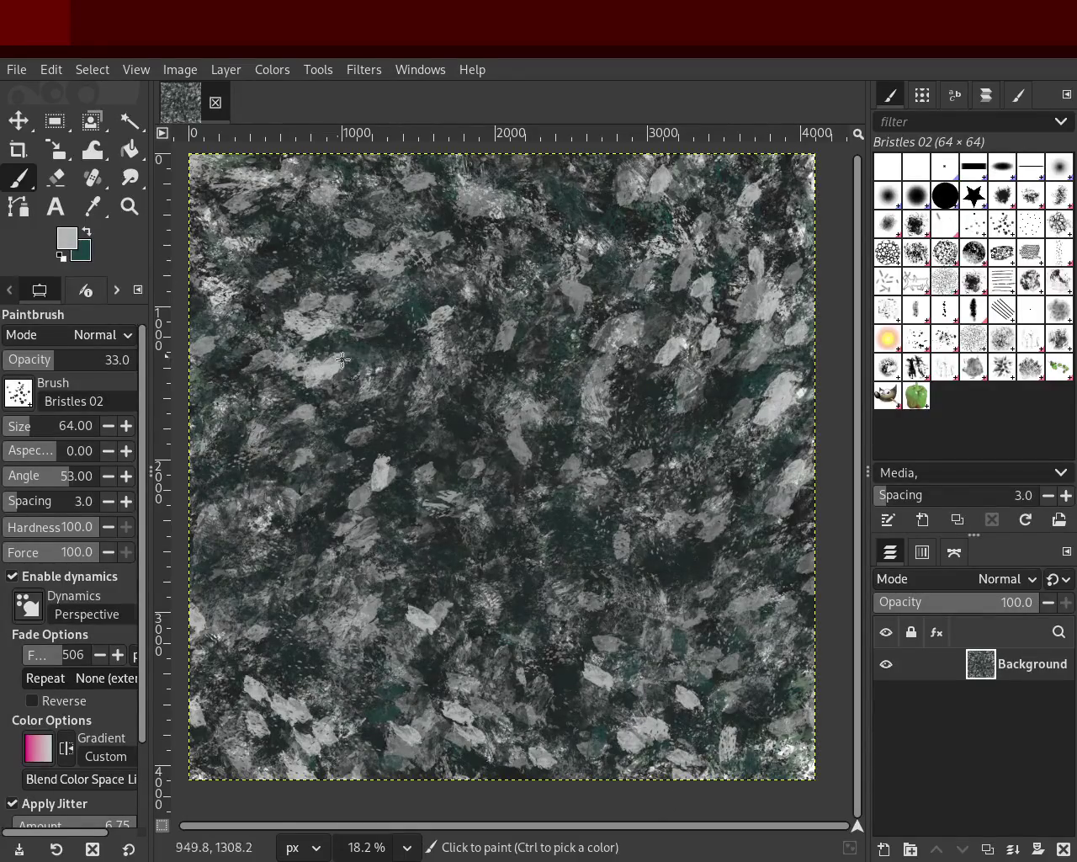
left_click(471, 350, "ctrl")
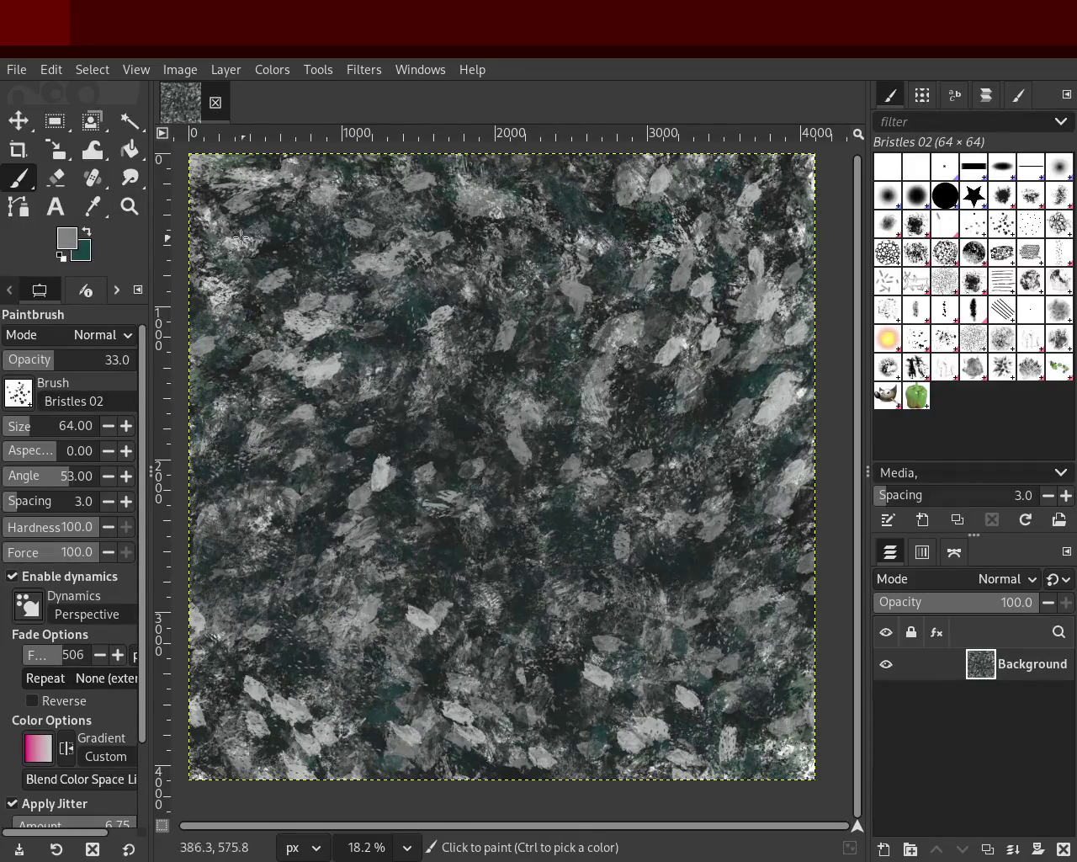
left_click(129, 206)
Zoom out over the texture and back in to 25%.
left_click(519, 398)
scroll(519, 397, "down", 3)
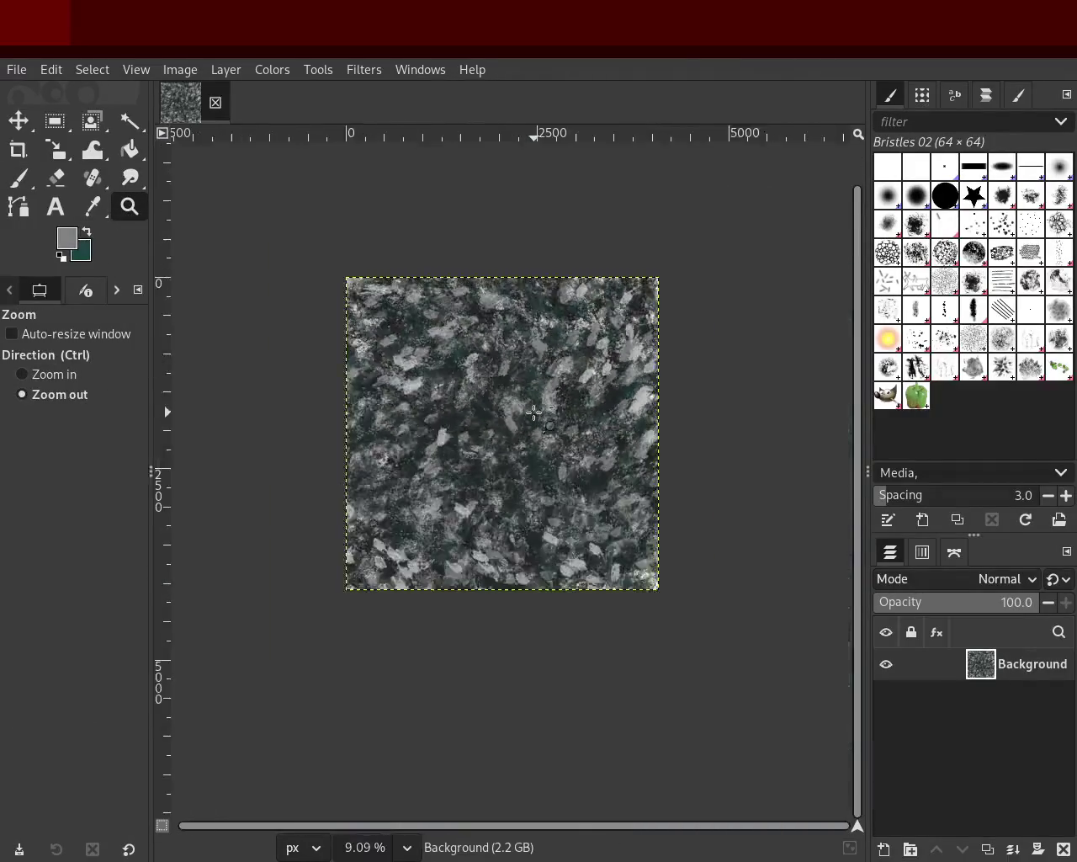
scroll(519, 398, "down", 1)
double_click(519, 397)
left_click(520, 397, "ctrl")
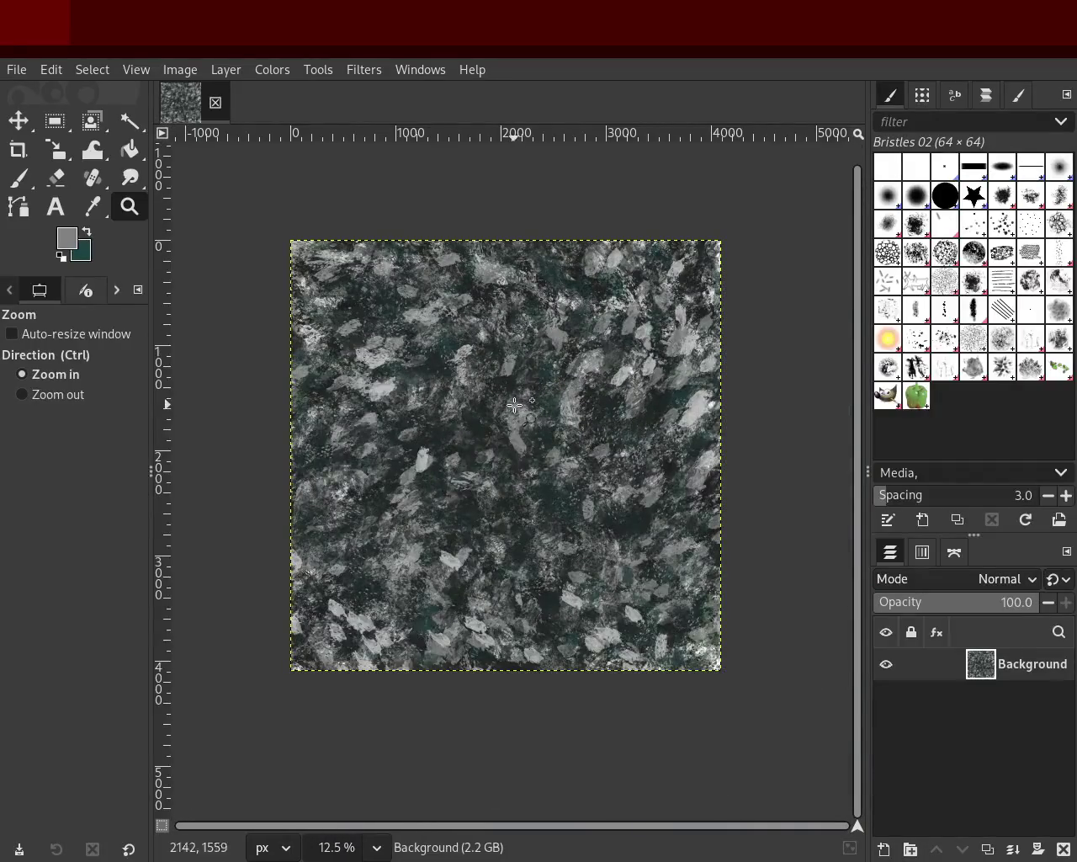
double_click(518, 405)
Load the Paintbrush with the Splats 01 brush and a lighter grey from the texture.
left_click(920, 340)
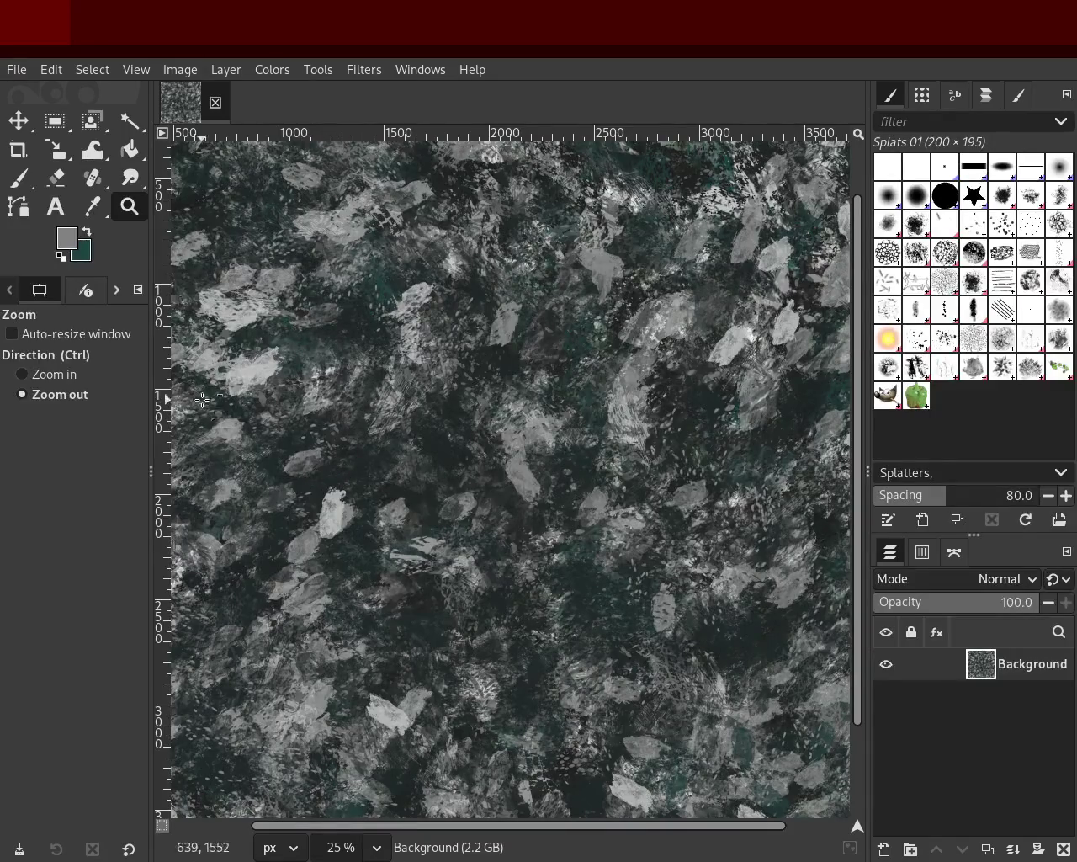
left_click(18, 178)
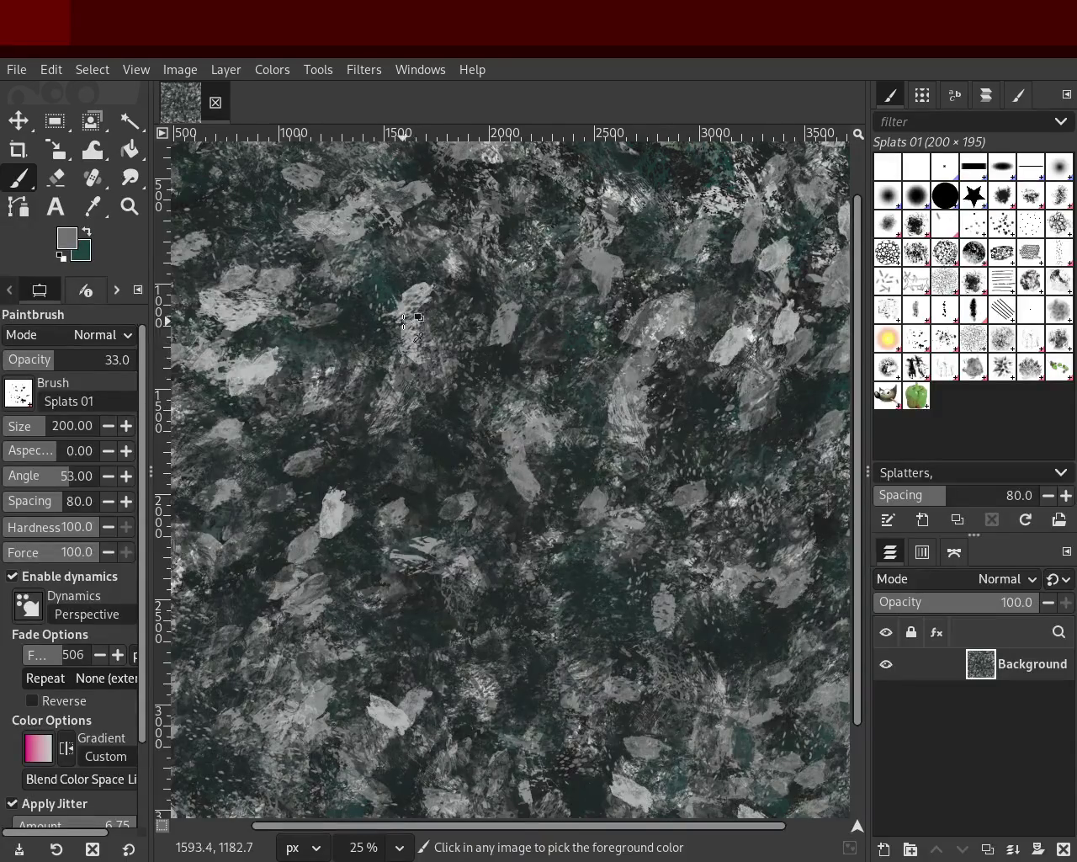
left_click(271, 373, "ctrl")
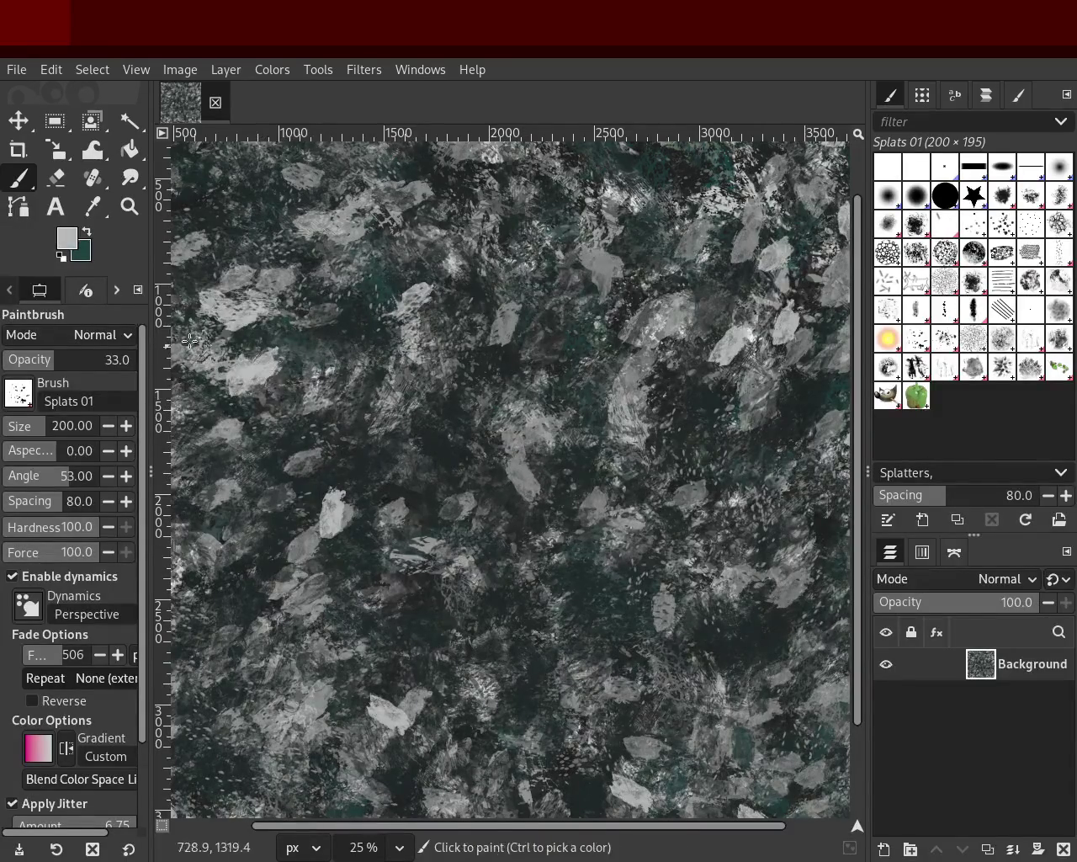
Try oversized Splats 01 dabs at size 380, undo them, and reduce the size to 651.
left_click(54, 428)
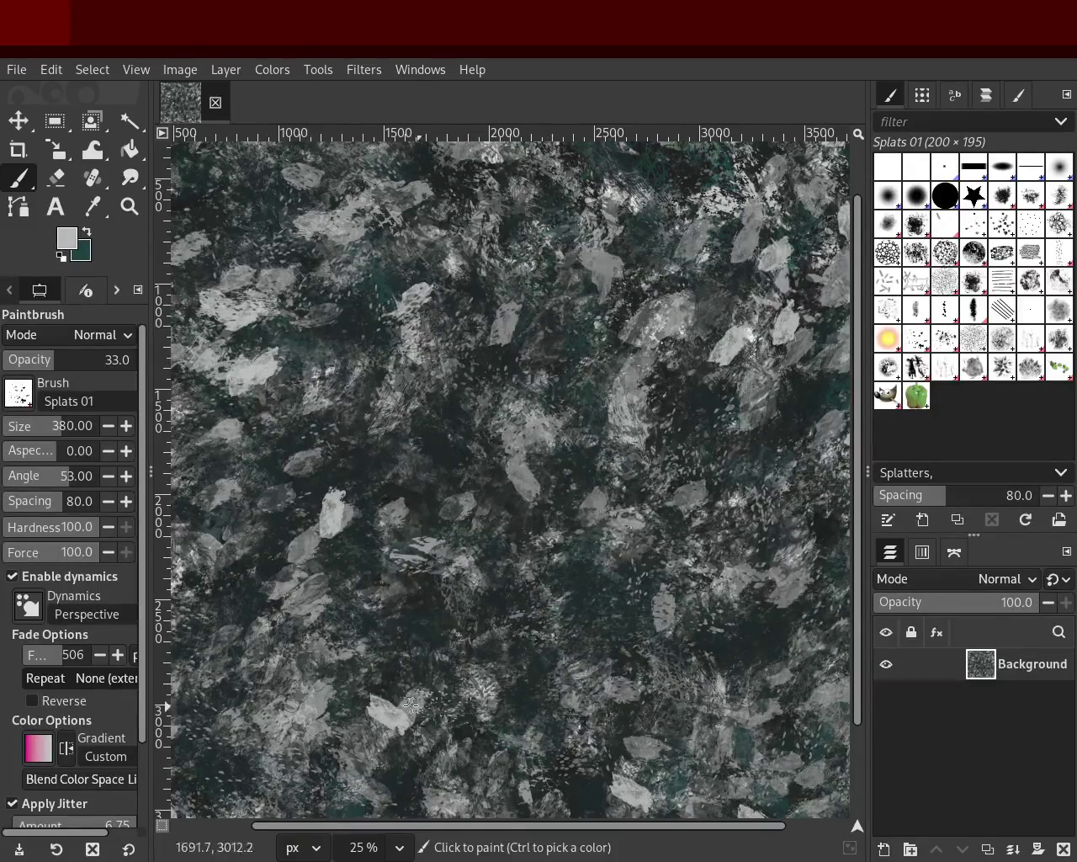
left_click_drag(52, 426, 84, 426)
left_click(534, 462)
key("ctrl+z")
left_click_drag(59, 434, 74, 436)
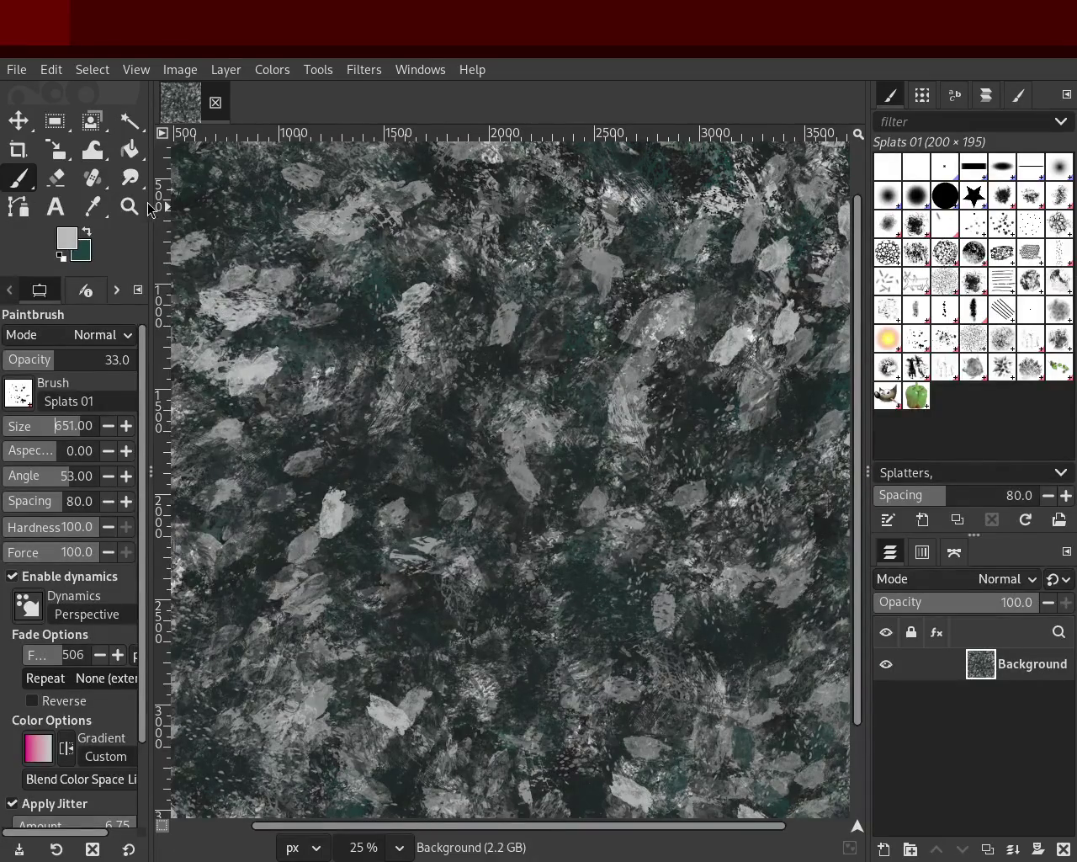
Zoom in on the texture, then set the brush size to 832 and opacity to 78.
key("z")
left_click(519, 376)
scroll(519, 376, "down", 4)
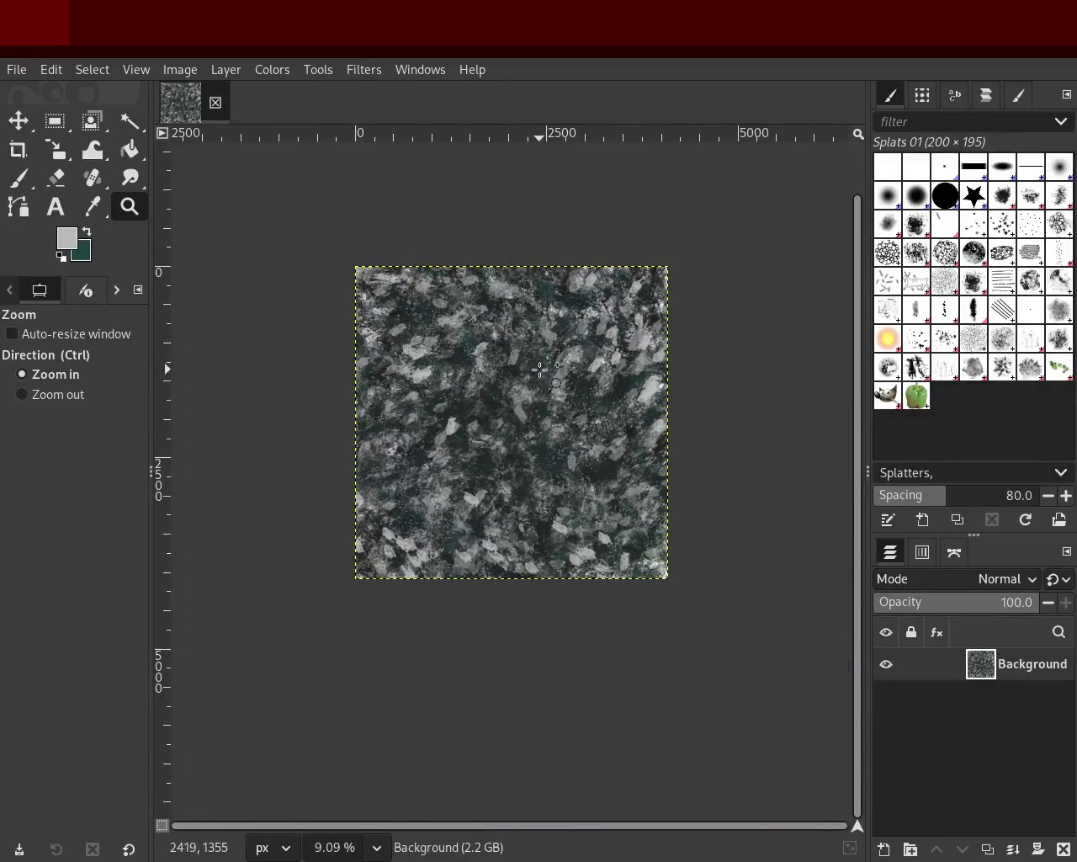
scroll(552, 364, "up", 2)
key("p")
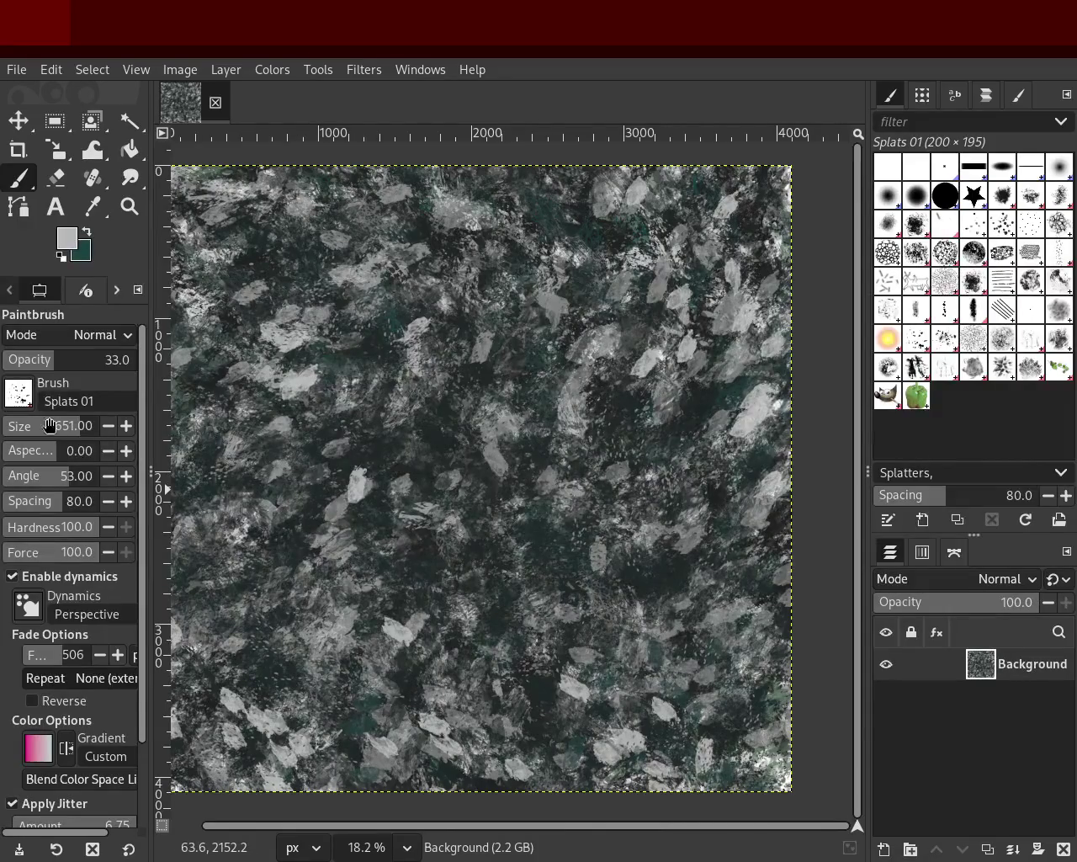
left_click_drag(66, 435, 84, 430)
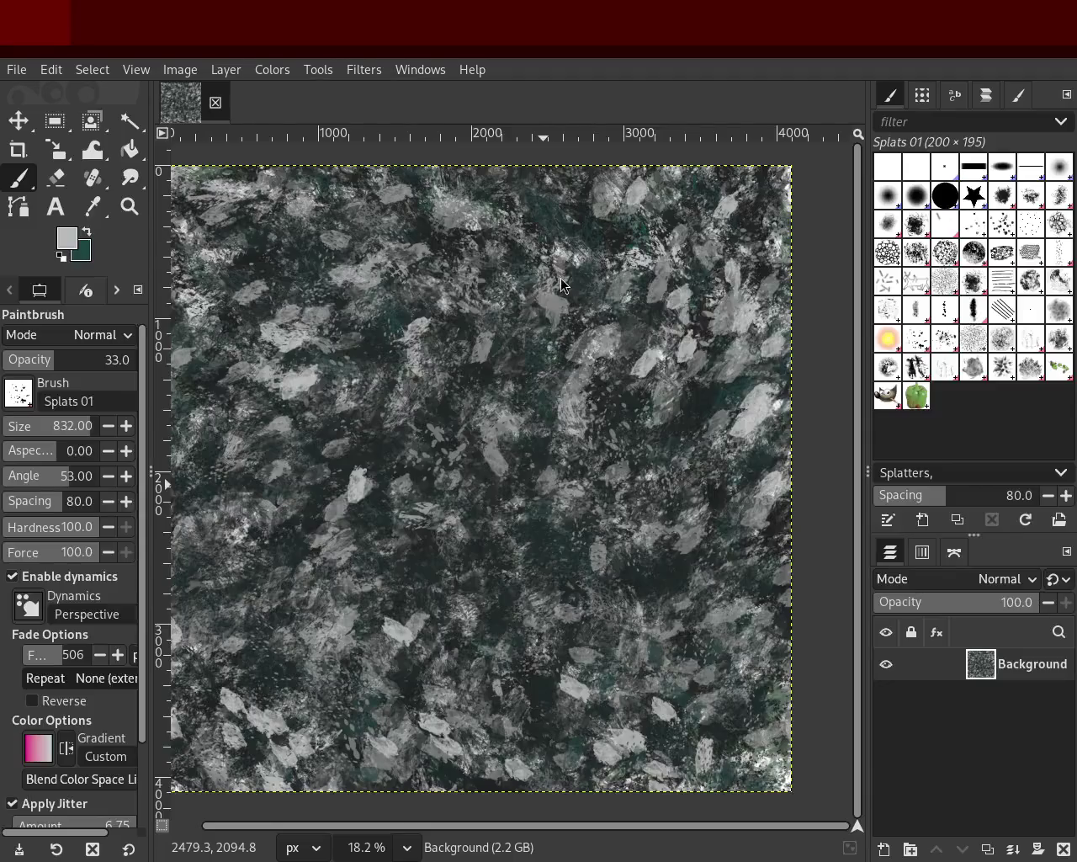
key("ctrl")
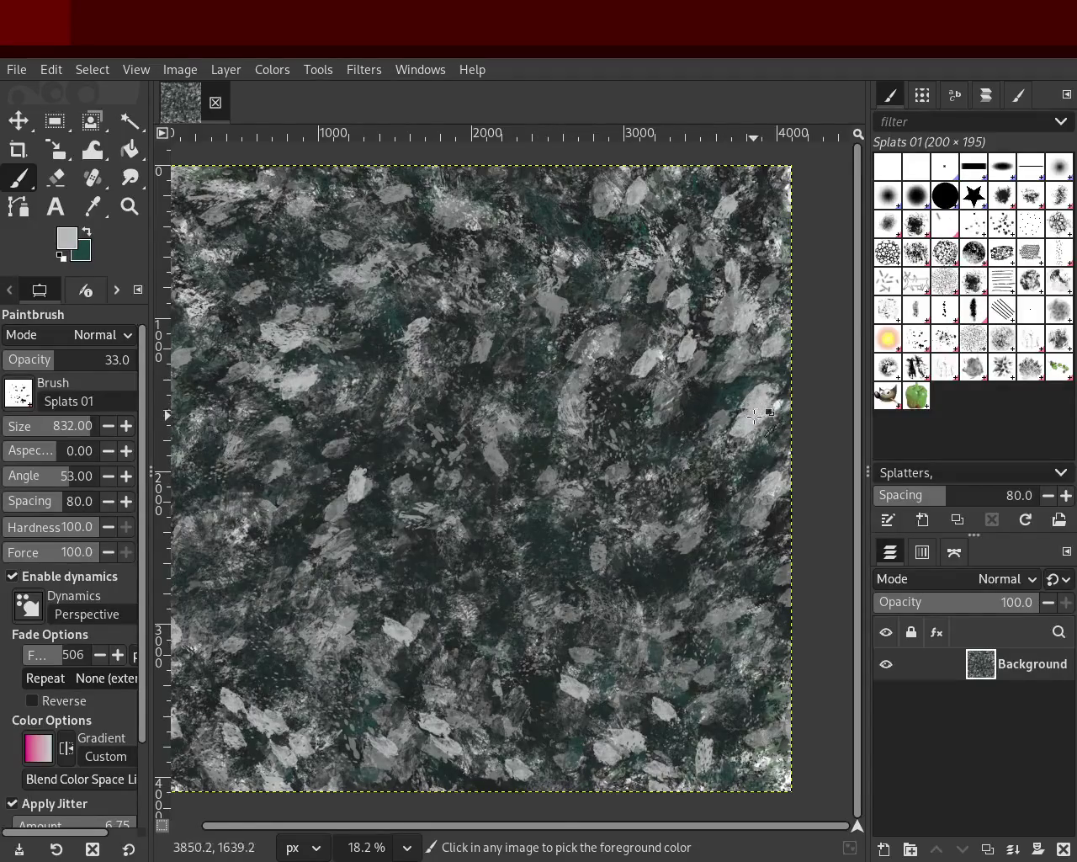
key("ctrl")
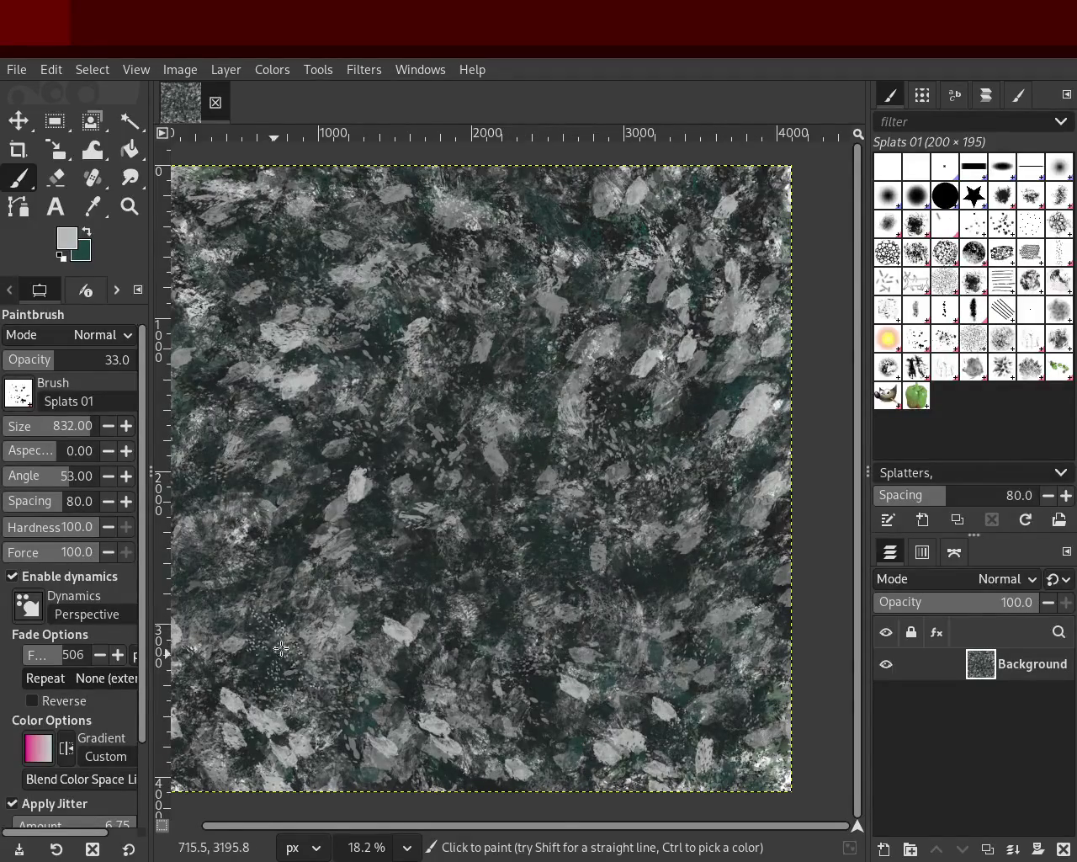
key("ctrl")
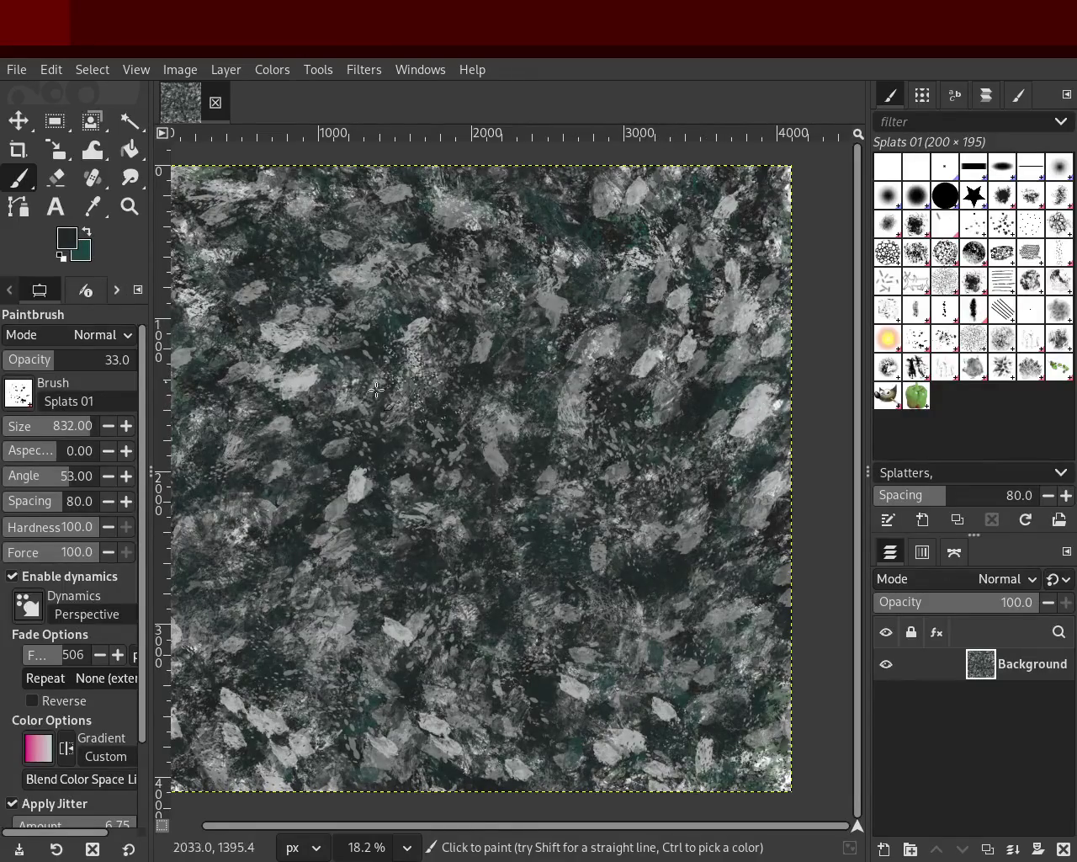
left_click_drag(74, 370, 102, 370)
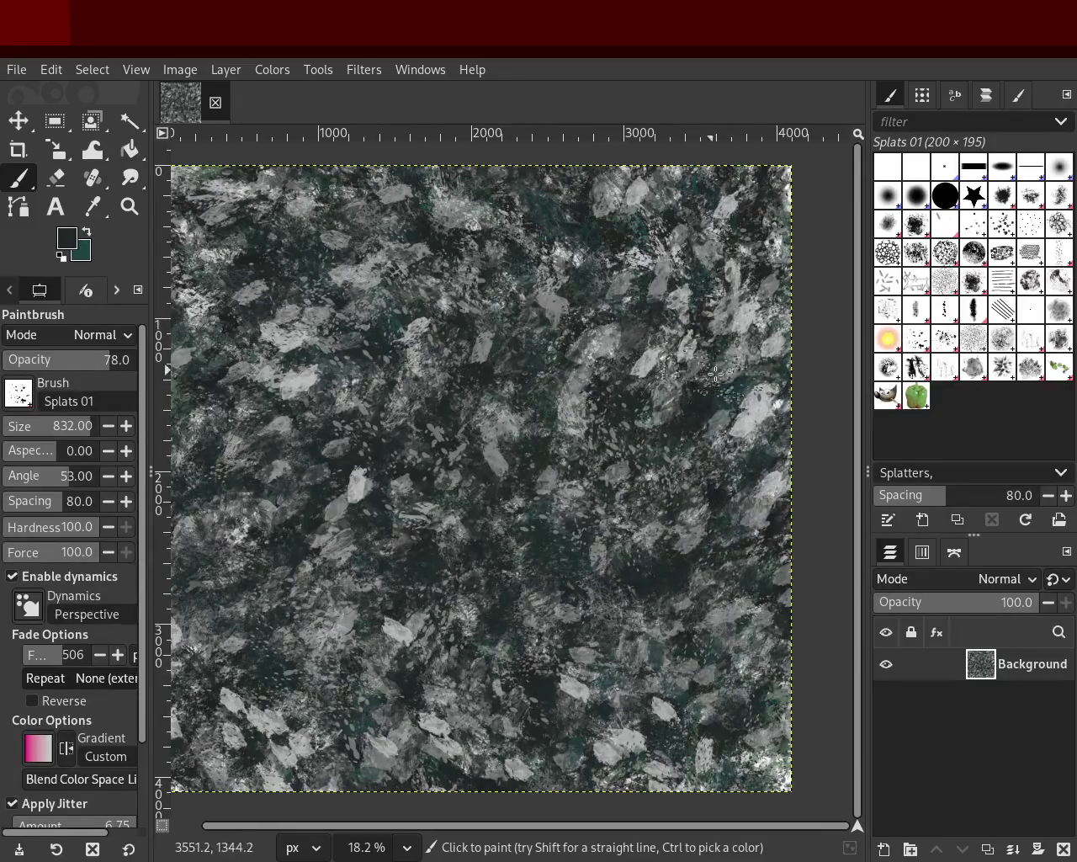
Dab light grey and dark green-black Splats 01 marks across the texture.
key("ctrl")
left_click(737, 321, "ctrl")
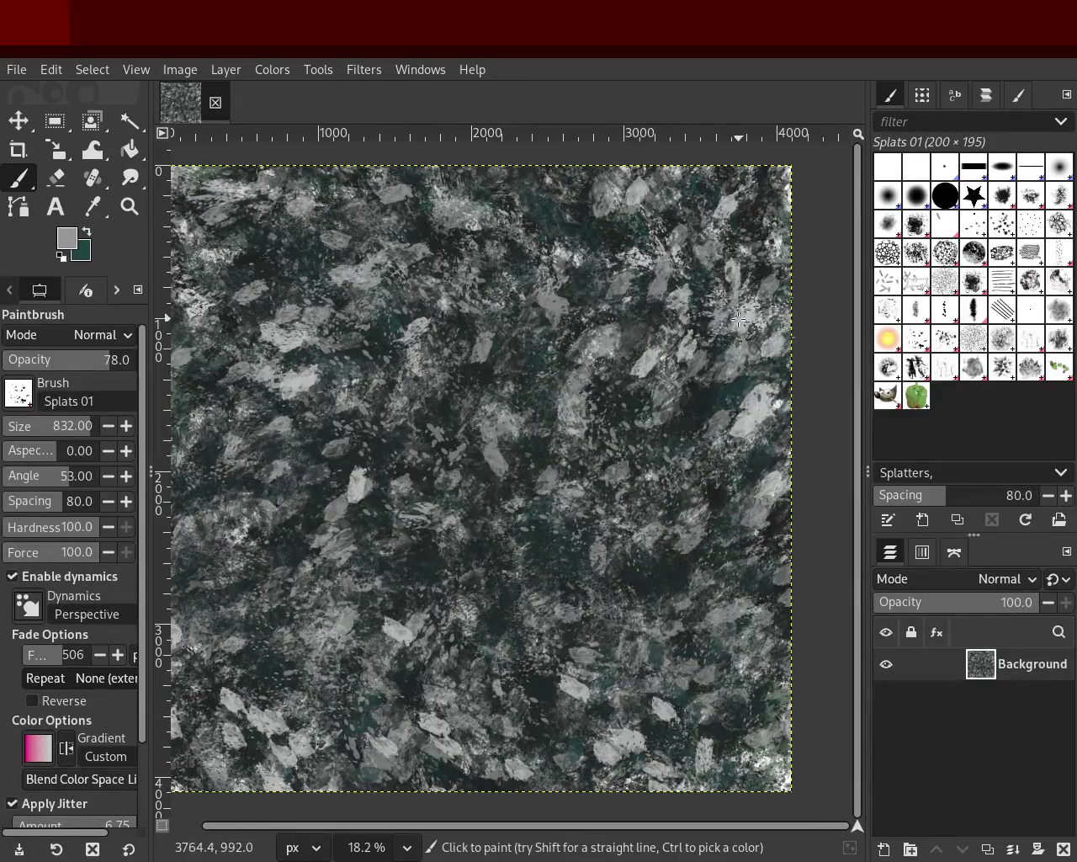
left_click(311, 384, "ctrl")
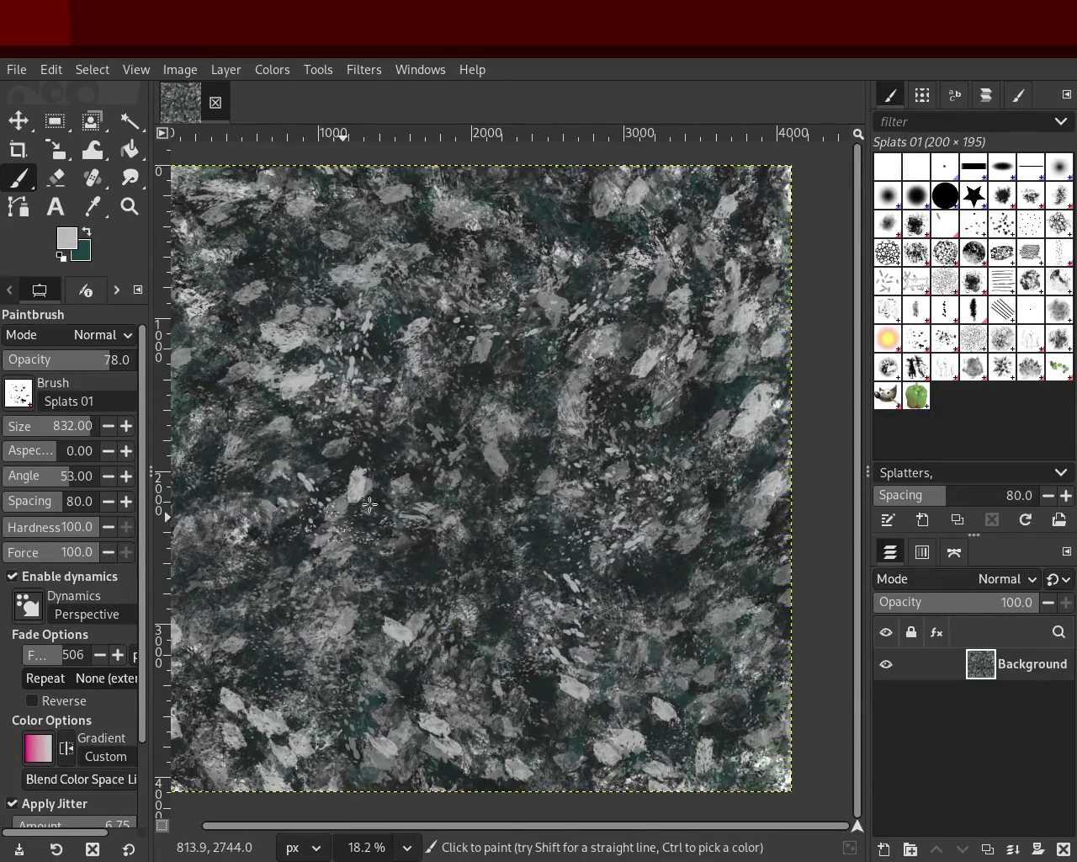
left_click_drag(406, 558, 252, 665)
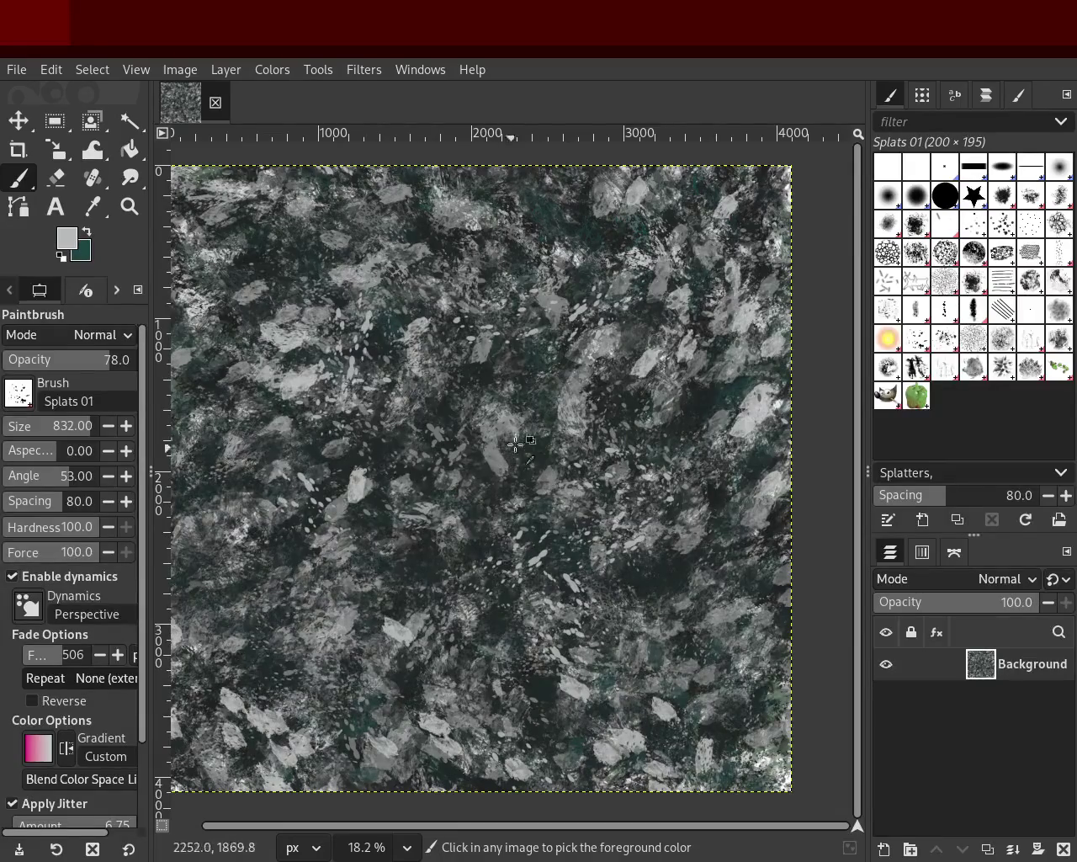
left_click(537, 360, "ctrl")
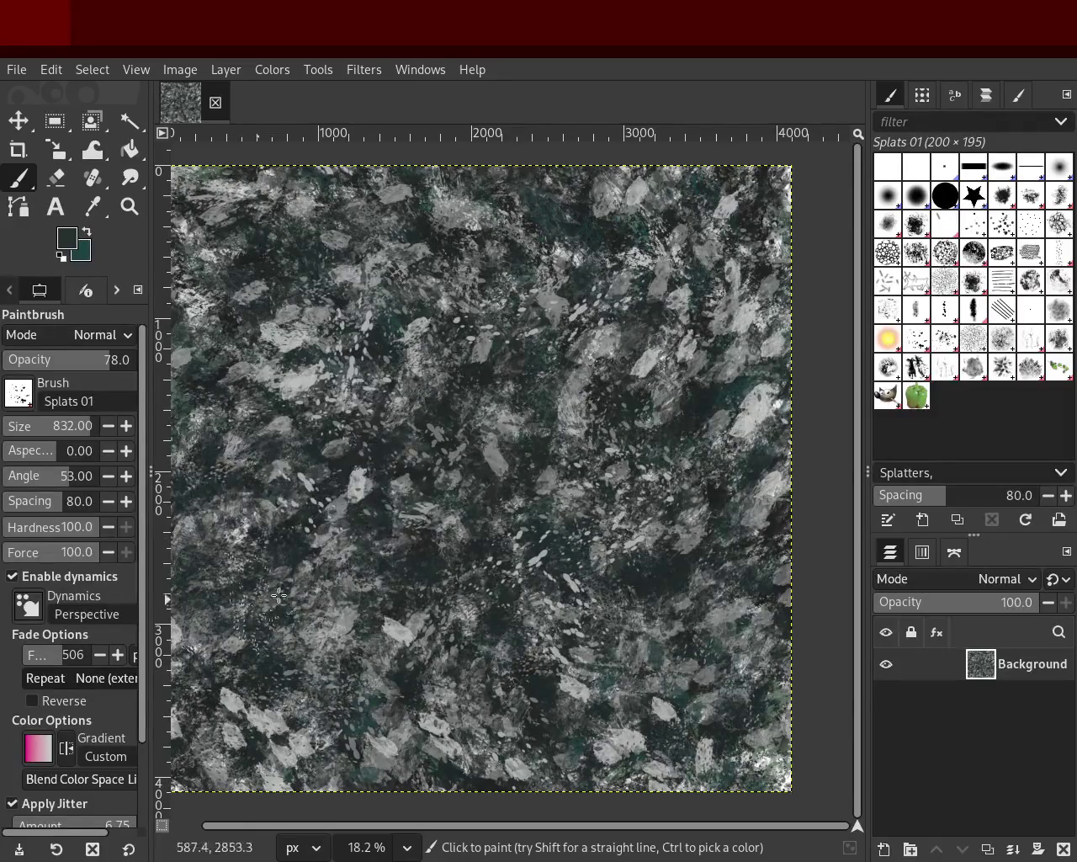
mouse_move(592, 372)
left_mouse_down()
mouse_move(365, 508)
mouse_move(307, 305)
mouse_move(434, 407)
left_mouse_up()
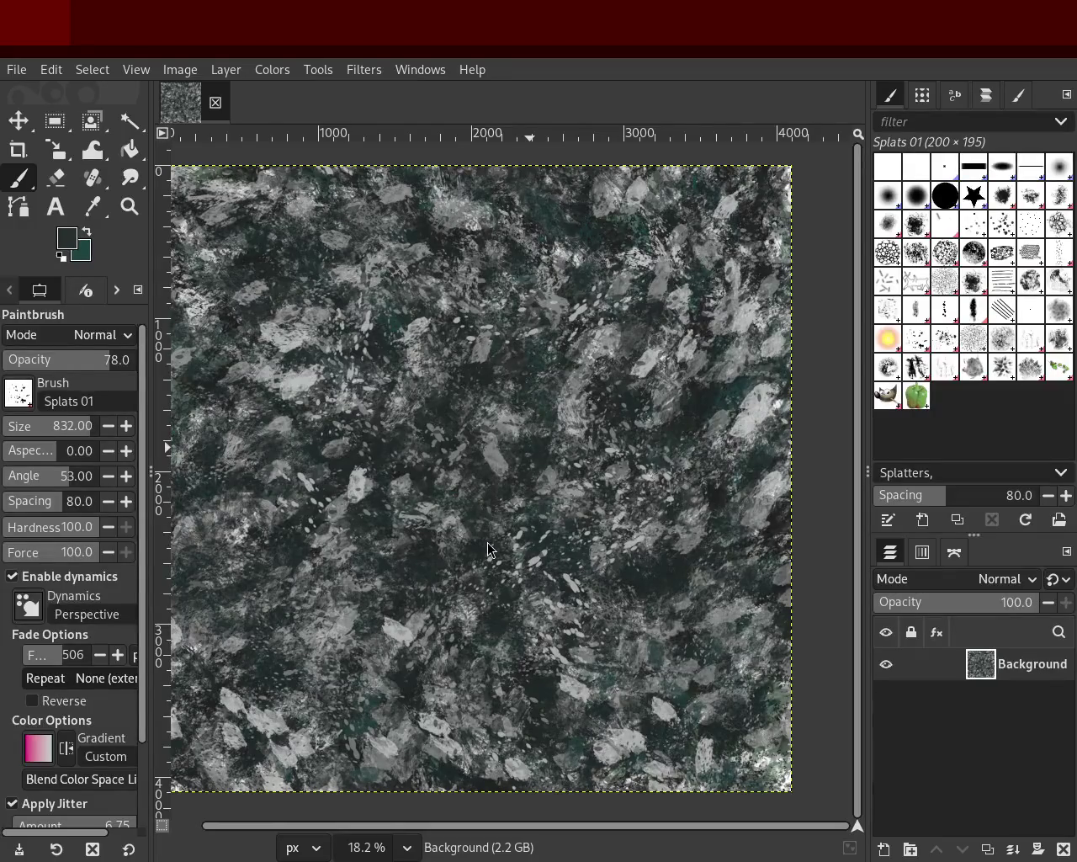
Zoom in close on the flakes, then zoom back out.
left_click(129, 206)
left_click(649, 503)
left_click(649, 503, "ctrl")
left_click(649, 504, "ctrl")
scroll(649, 504, "down", 3)
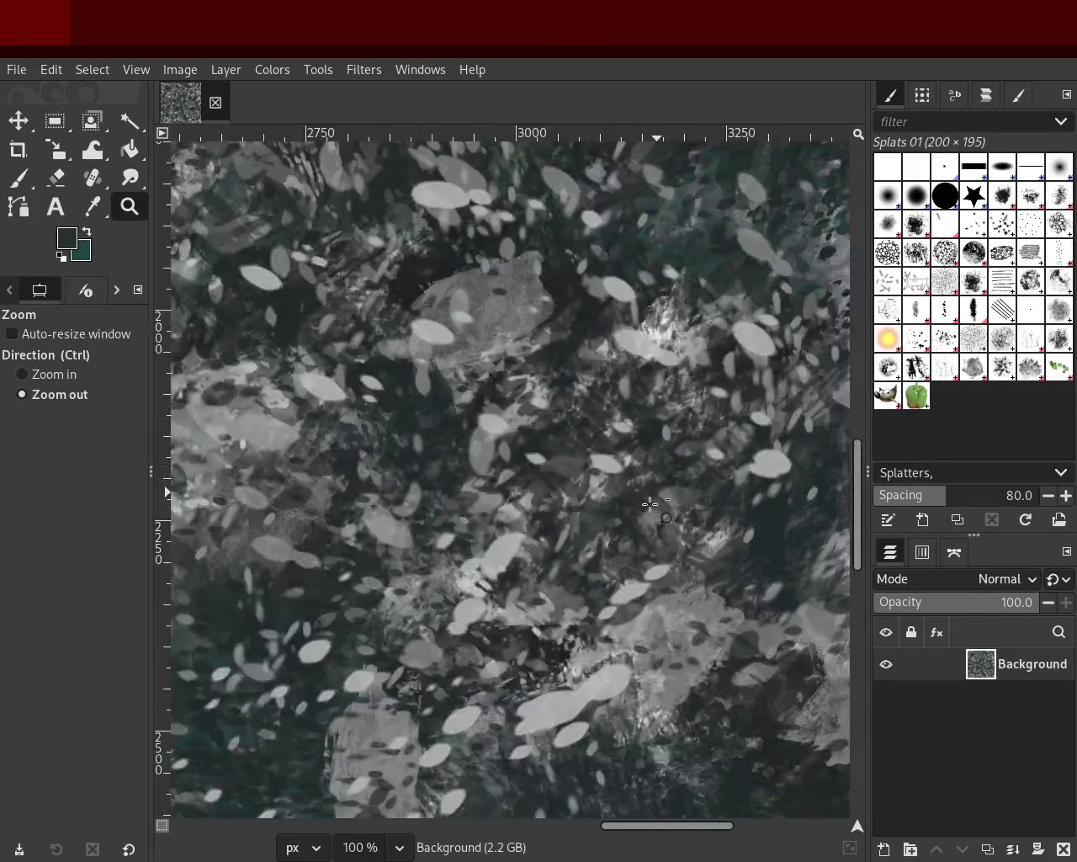
scroll(606, 480, "down", 3)
scroll(564, 458, "down", 2)
scroll(517, 433, "down", 3)
scroll(517, 433, "up", 2)
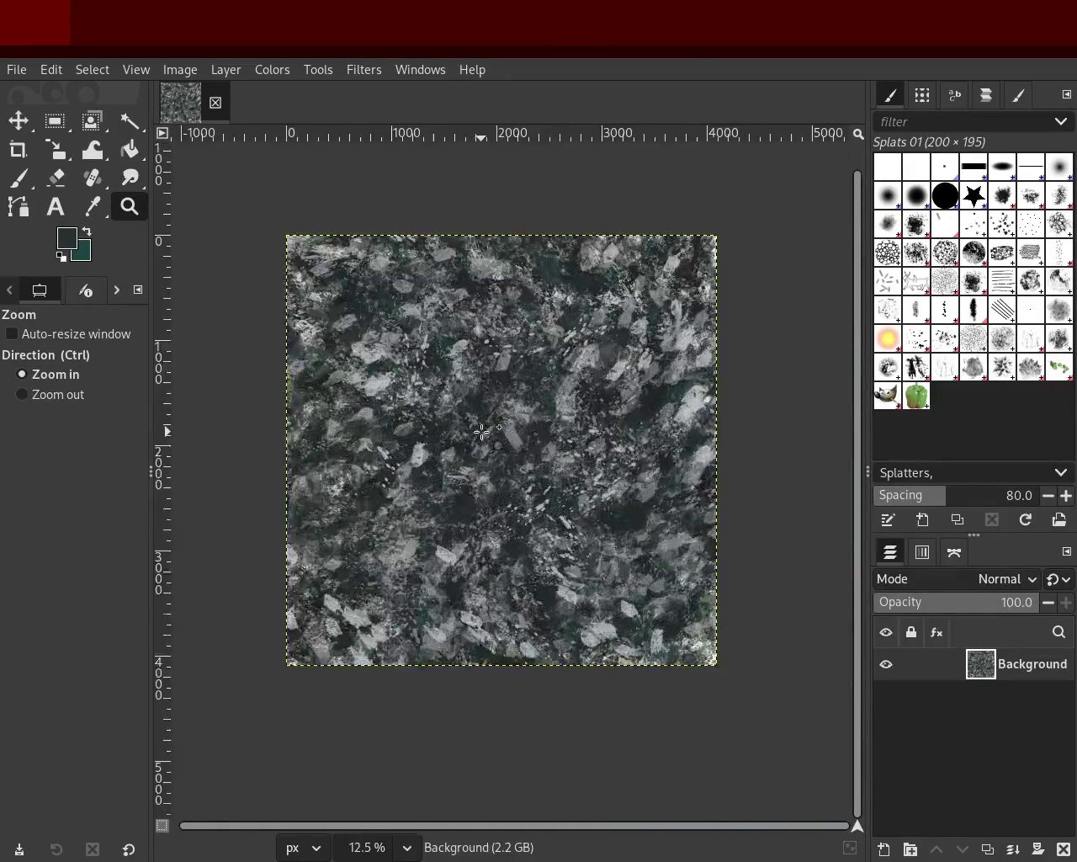
scroll(516, 433, "up", 1)
Load the Paintbrush with a light grey from the texture and the Texture Hose 03 brush.
left_click(21, 179)
left_click(801, 403, "ctrl")
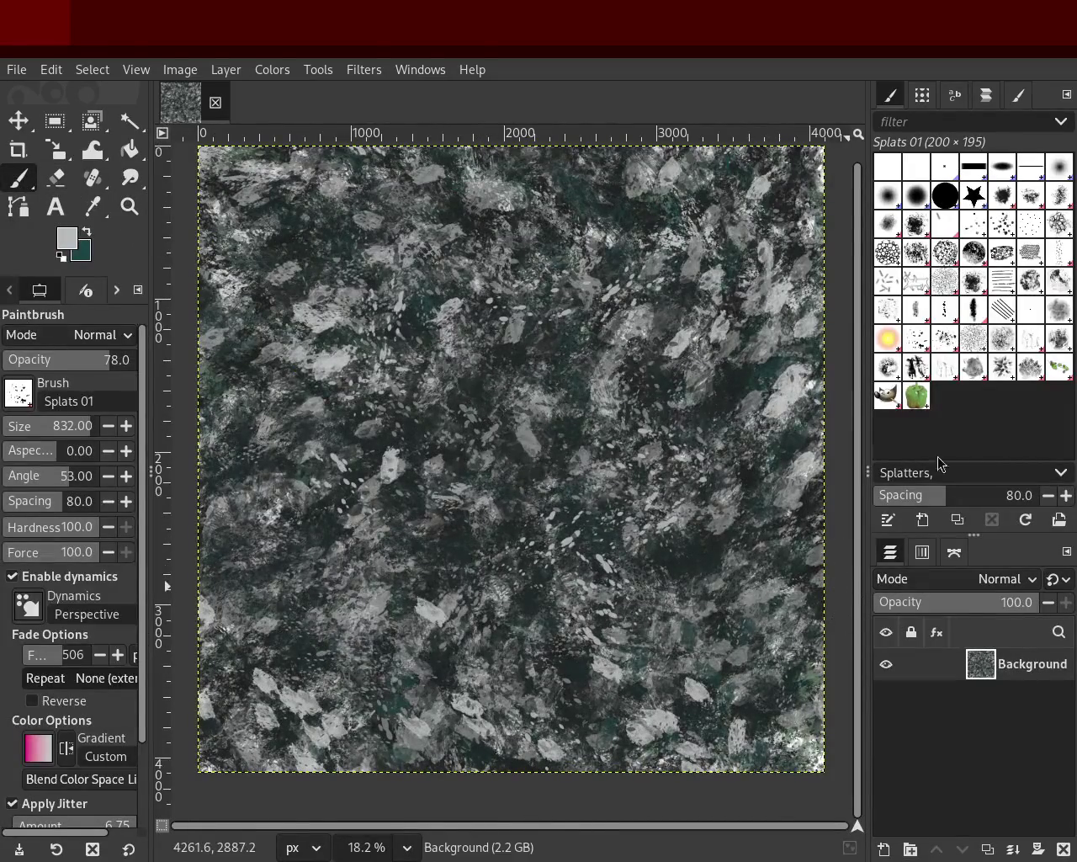
left_click(974, 377)
Stamp dark teal Texture Hose 03 dabs from the upper left to the lower edge.
mouse_move(555, 401)
left_mouse_down()
mouse_move(614, 372)
mouse_move(569, 589)
left_mouse_up()
key("ctrl+z")
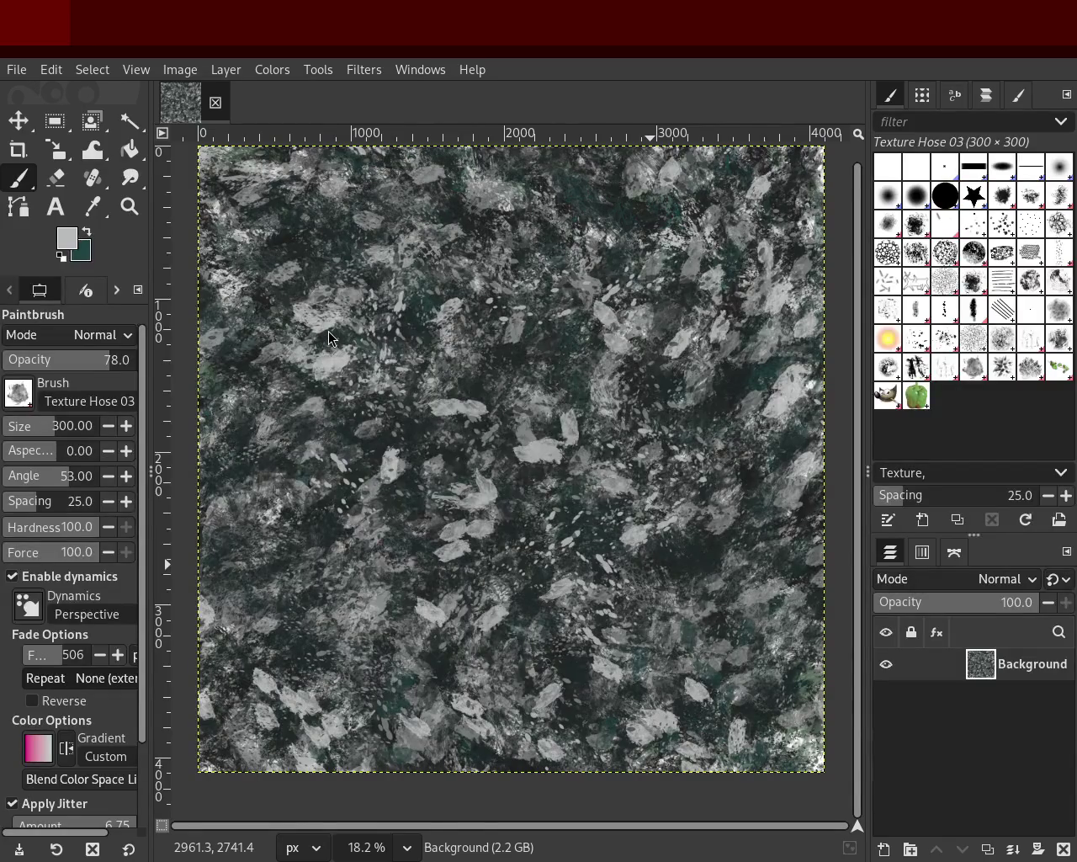
left_click(729, 391, "ctrl")
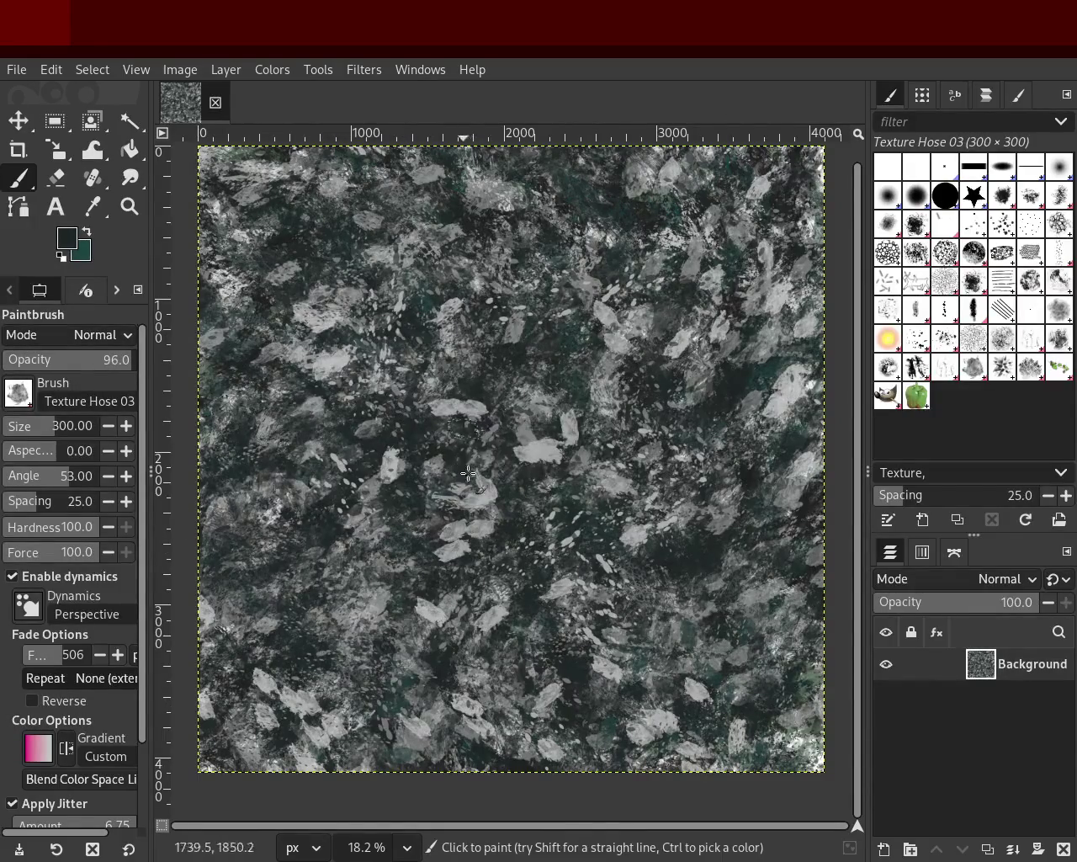
left_click_drag(371, 515, 448, 682)
mouse_move(383, 348)
left_mouse_down()
mouse_move(501, 446)
mouse_move(575, 573)
left_mouse_up()
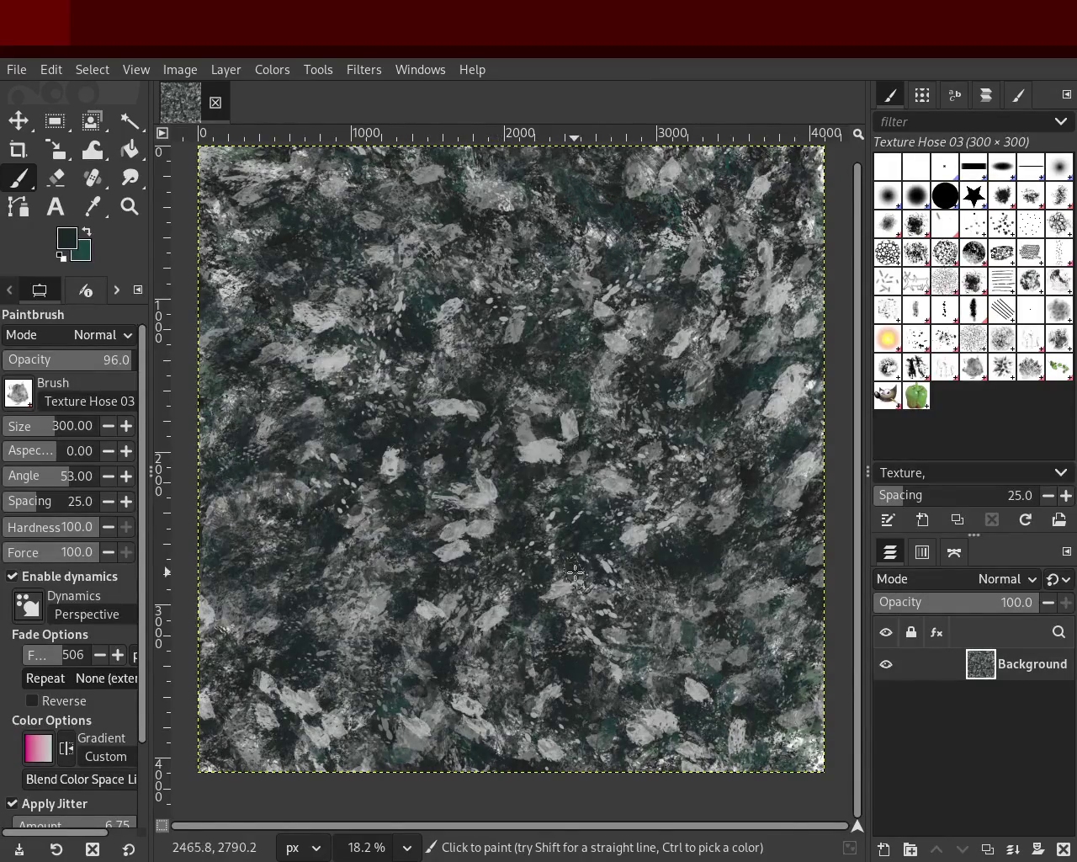
left_click_drag(562, 635, 684, 775)
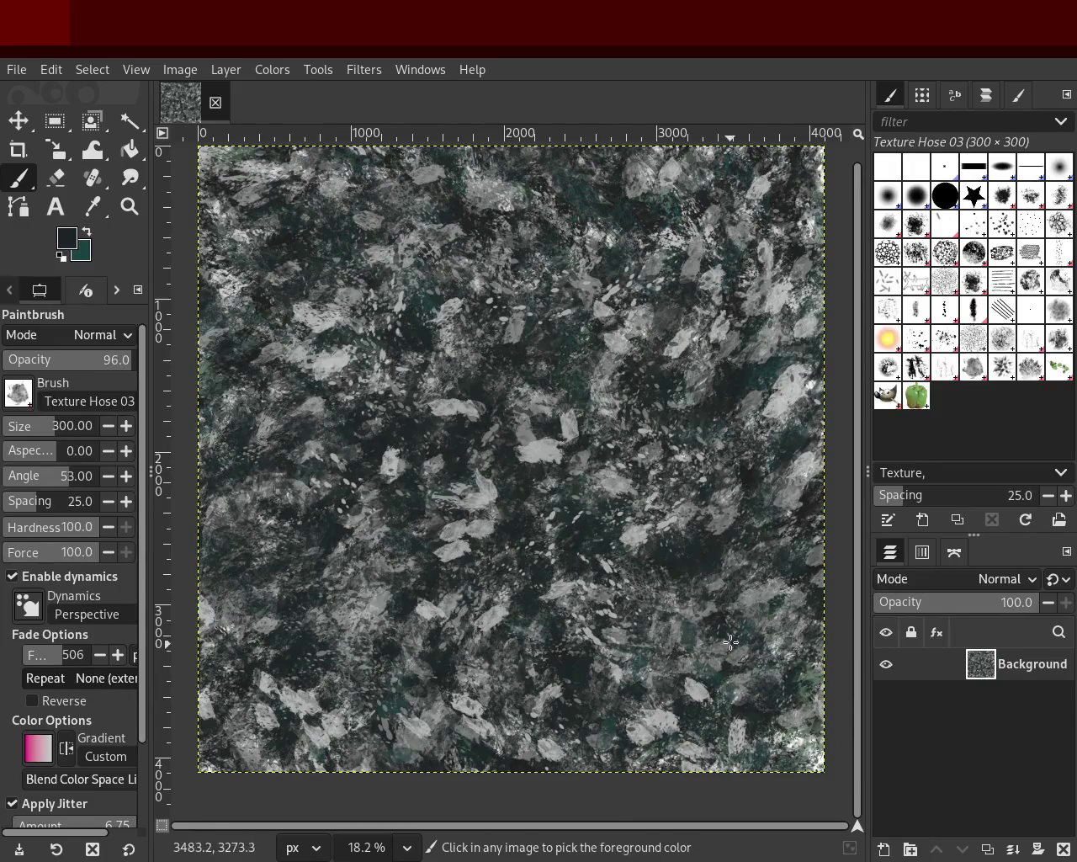
key("ctrl")
mouse_move(667, 725)
left_mouse_down()
mouse_move(606, 736)
mouse_move(632, 708)
mouse_move(661, 728)
mouse_move(530, 669)
left_mouse_up()
Paint light and mid grey leaf-shaped flakes in the lower and central areas, undoing the last dabs.
left_click(662, 728, "ctrl")
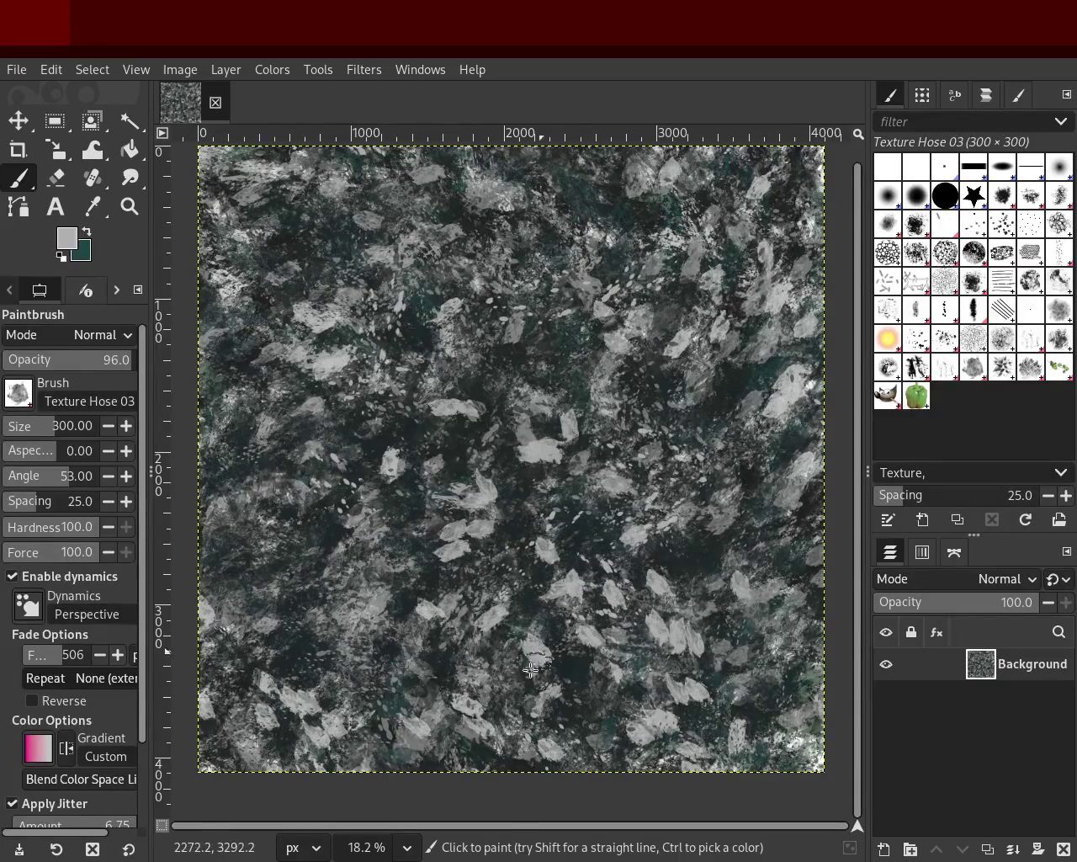
mouse_move(595, 612)
left_mouse_down()
mouse_move(661, 693)
mouse_move(705, 616)
mouse_move(692, 725)
left_mouse_up()
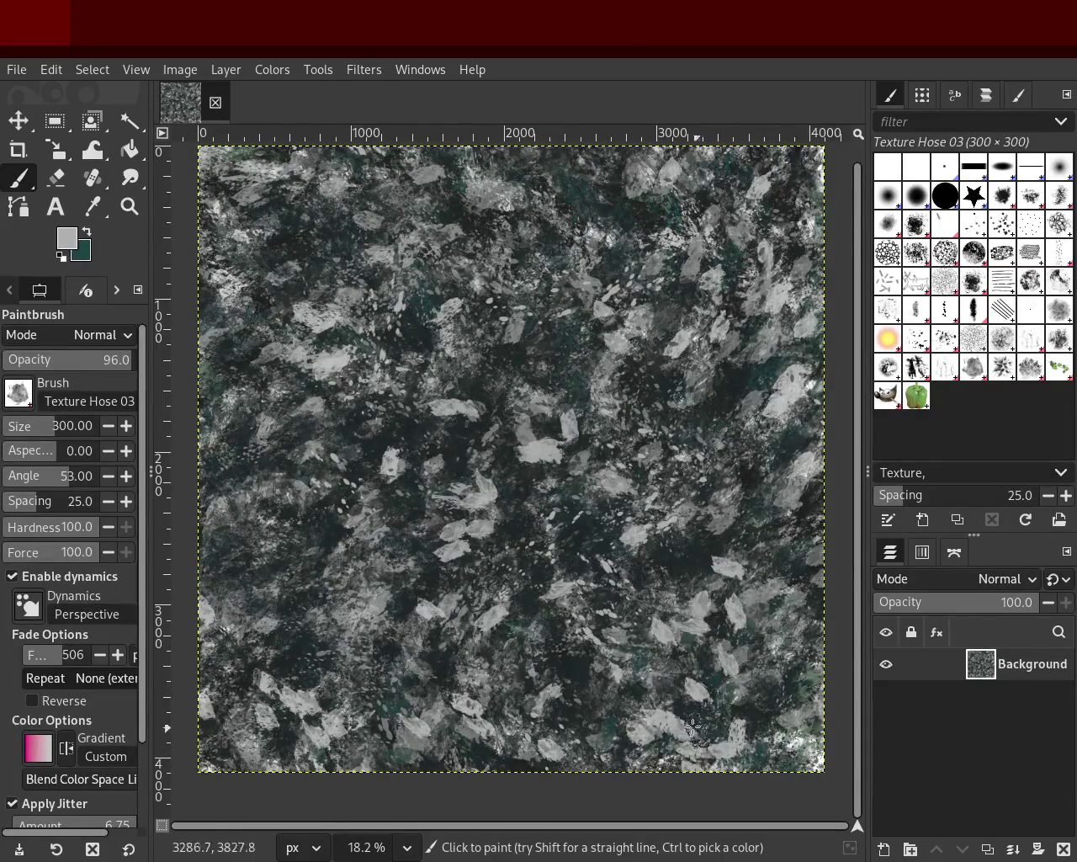
mouse_move(328, 590)
left_mouse_down()
mouse_move(370, 692)
mouse_move(246, 573)
mouse_move(439, 608)
left_mouse_up()
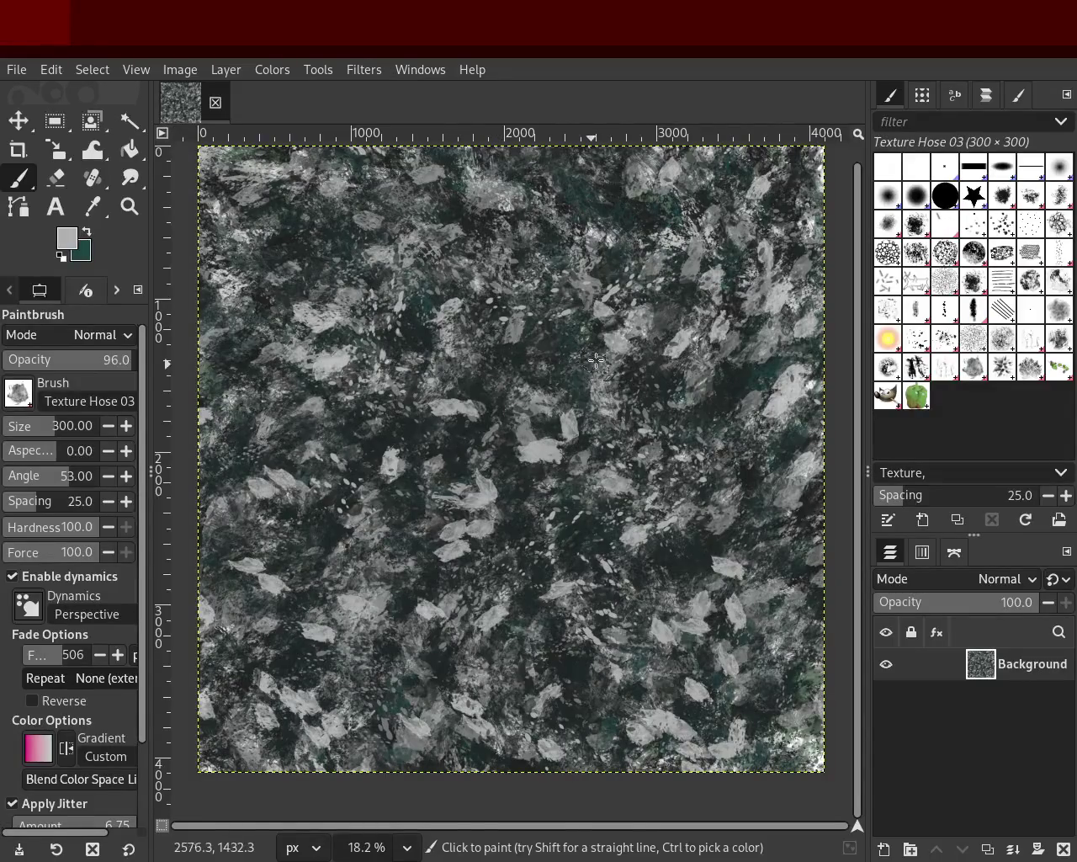
left_click(517, 333, "ctrl")
left_click_drag(472, 324, 339, 543)
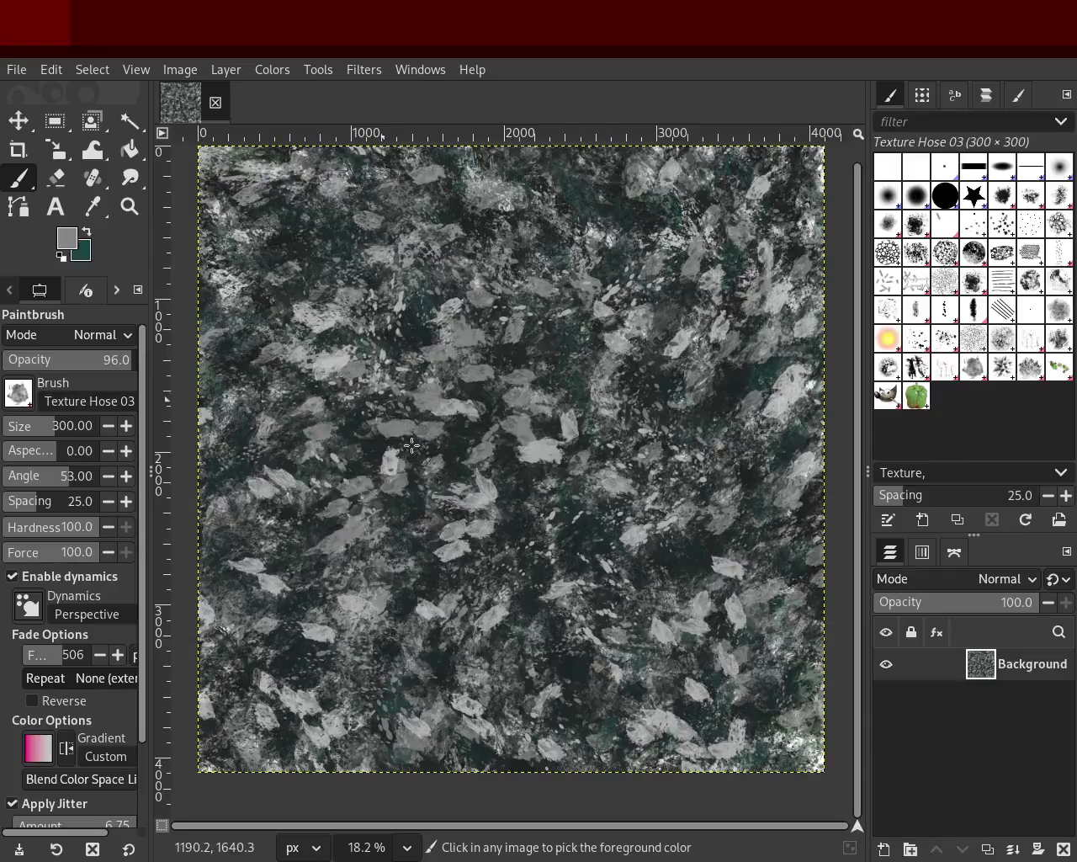
left_click_drag(454, 724, 538, 691)
left_click_drag(471, 674, 397, 659)
key("ctrl+z")
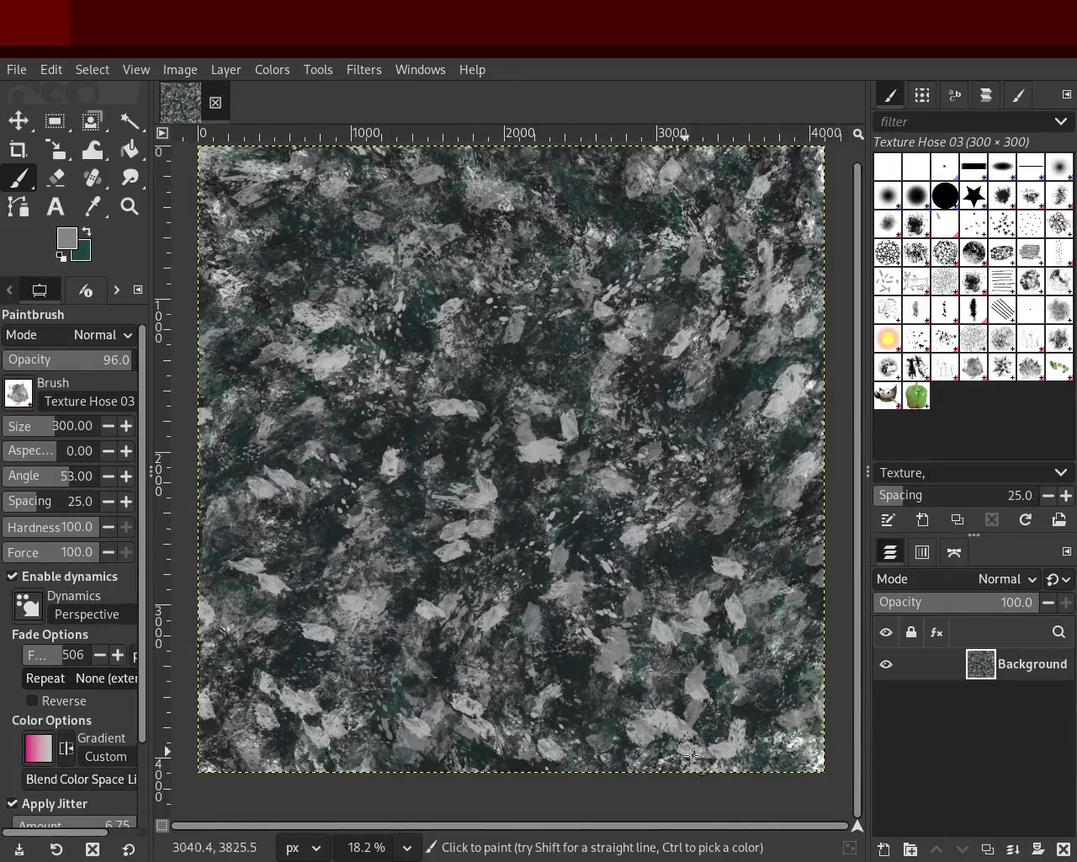
Add dark dabs up the right side, then load a mid grey with the Sponge 02 brush.
left_click(699, 552, "ctrl")
mouse_move(661, 515)
left_mouse_down()
mouse_move(436, 454)
mouse_move(385, 396)
mouse_move(635, 457)
mouse_move(723, 308)
mouse_move(550, 699)
mouse_move(604, 674)
mouse_move(569, 739)
mouse_move(376, 724)
mouse_move(319, 346)
mouse_move(487, 754)
mouse_move(279, 540)
mouse_move(395, 550)
mouse_move(311, 313)
mouse_move(445, 234)
mouse_move(460, 561)
mouse_move(508, 281)
mouse_move(592, 544)
mouse_move(446, 291)
mouse_move(320, 278)
mouse_move(420, 548)
mouse_move(383, 407)
mouse_move(392, 481)
mouse_move(669, 507)
mouse_move(611, 663)
left_mouse_up()
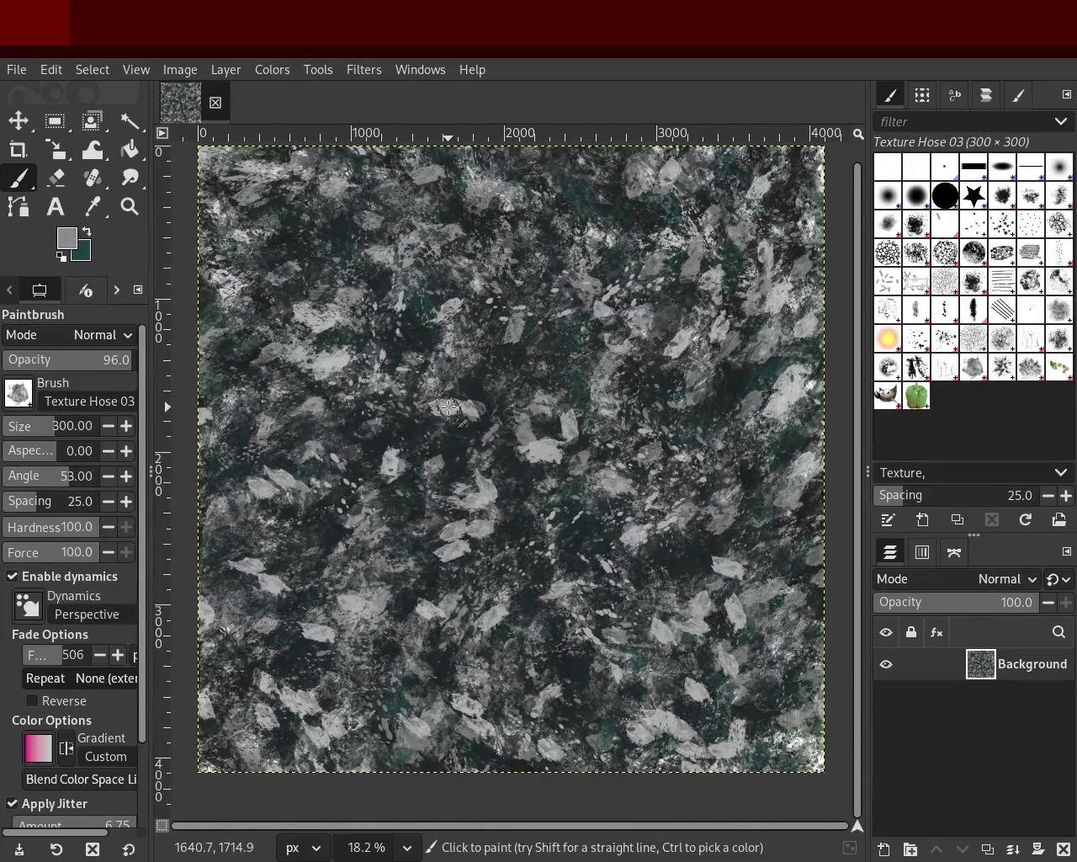
left_click(572, 373, "ctrl")
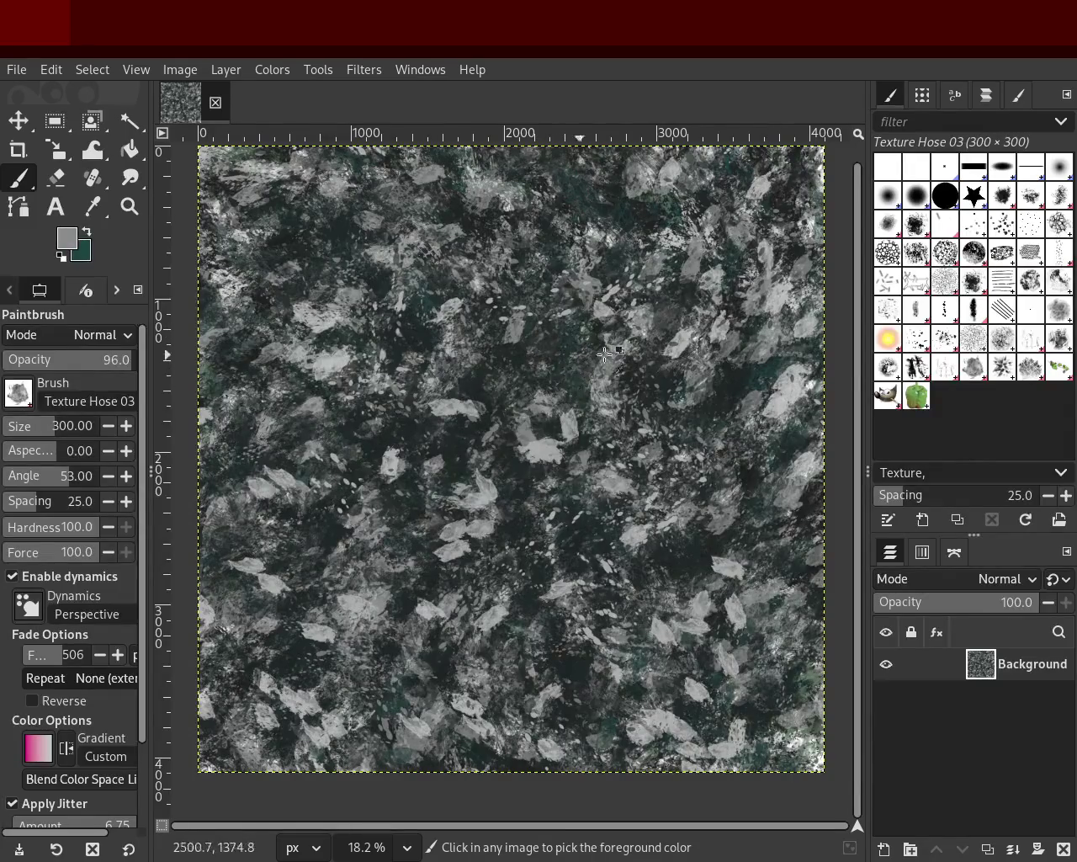
left_click(996, 344)
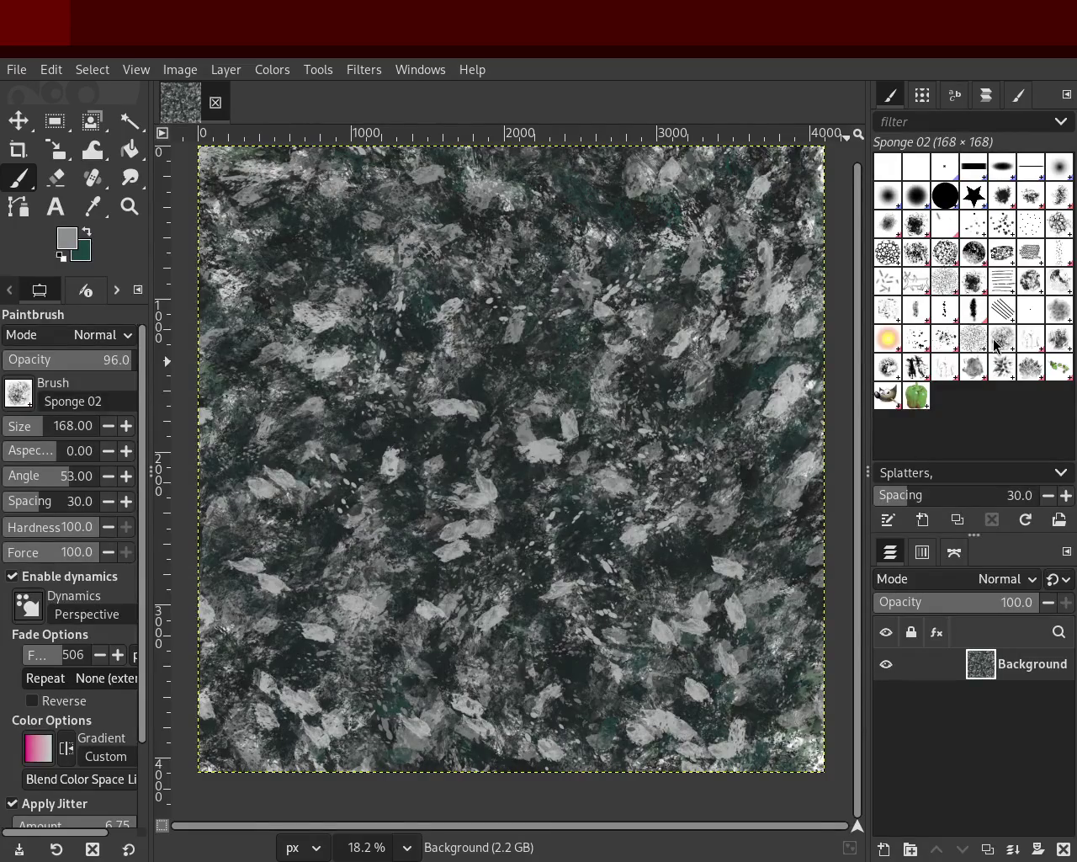
Set Sponge 02 to size 425 and about 47 opacity, and stamp a dark teal dab upper right.
left_click(338, 359, "ctrl")
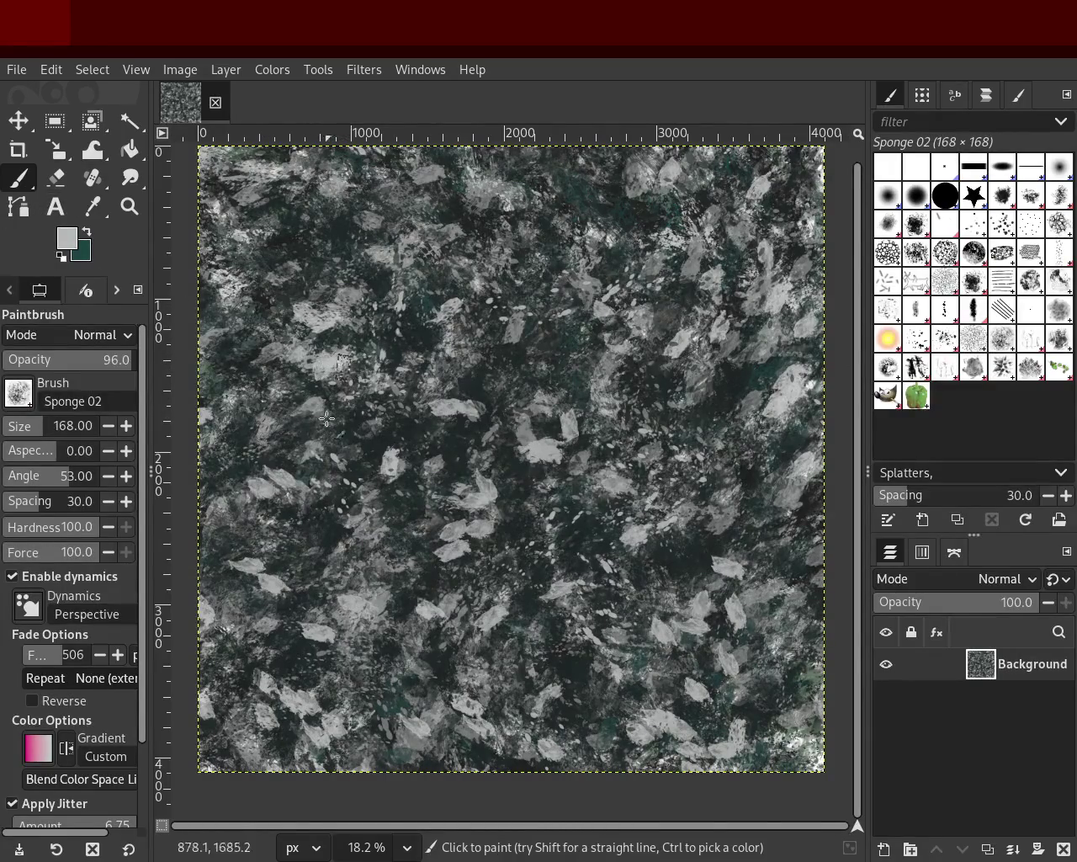
left_click(50, 435)
left_click_drag(614, 404, 320, 388)
key("ctrl+z")
left_click_drag(61, 369, 7, 362)
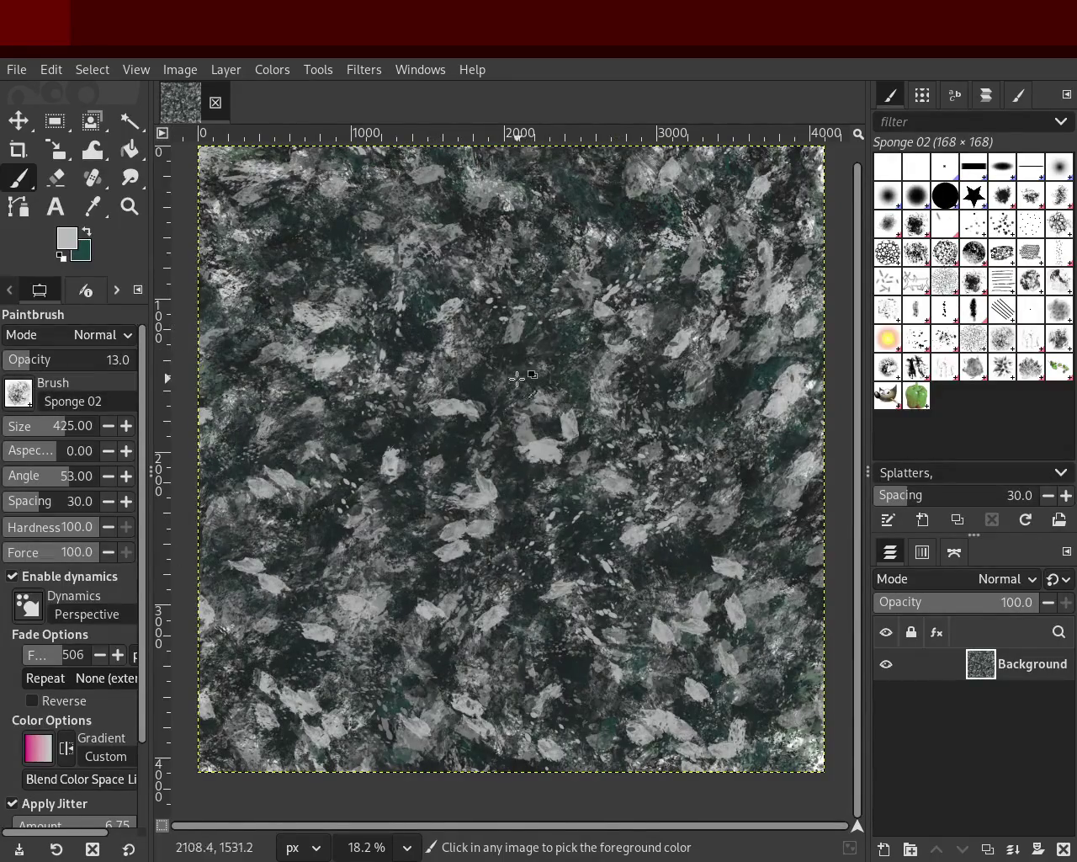
left_click(570, 339, "ctrl")
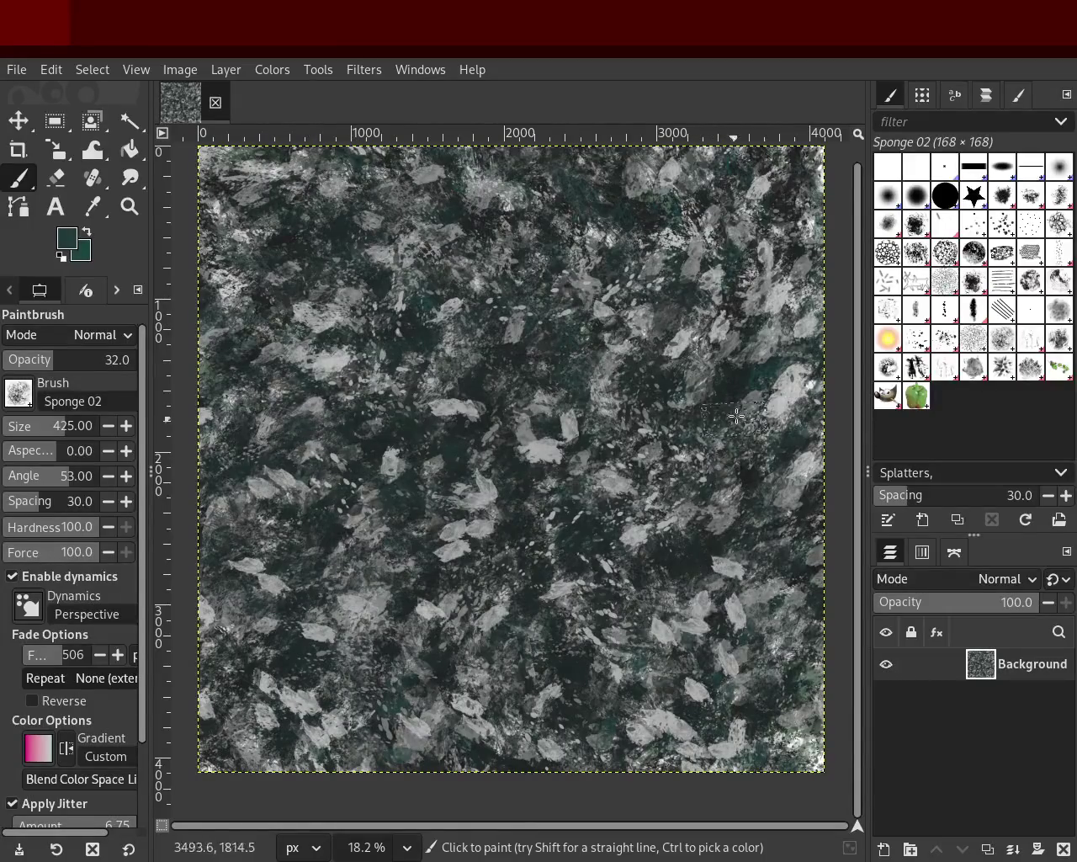
left_click(784, 257)
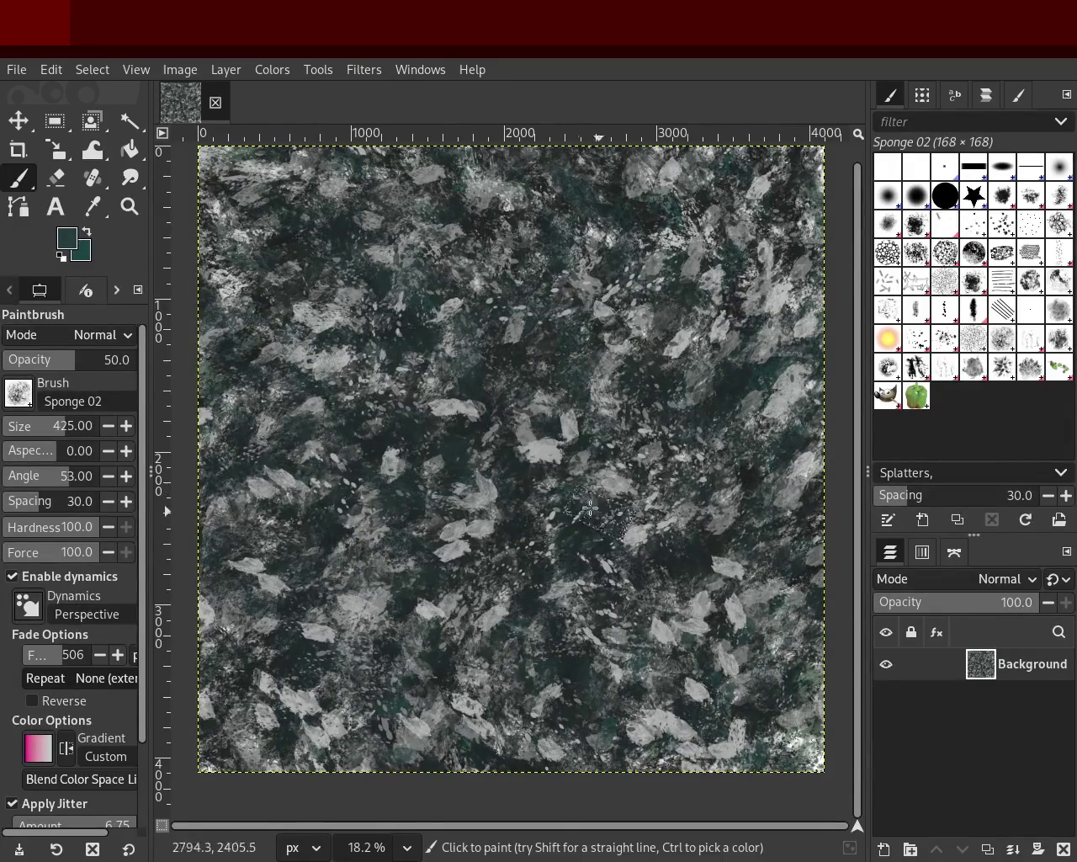
left_click(538, 447, "ctrl")
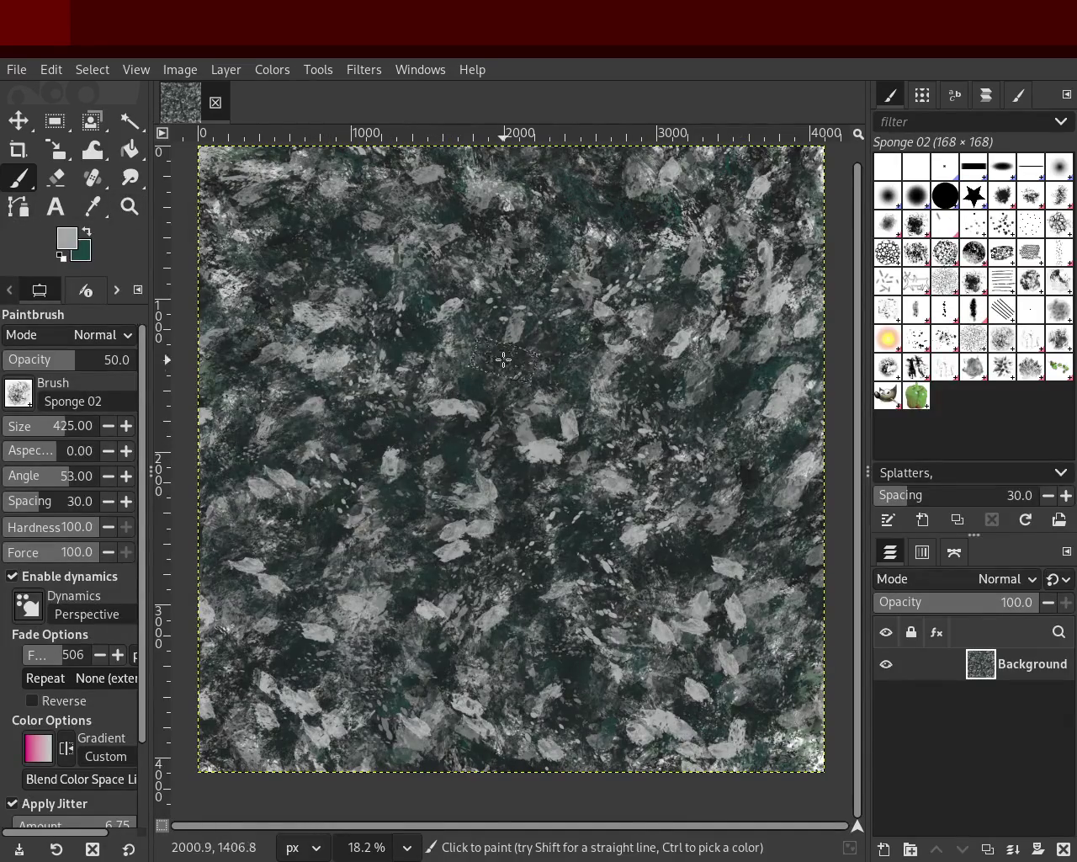
Switch the paintbrush back to the Texture Hose 03 brush at size 300.
left_click(944, 367)
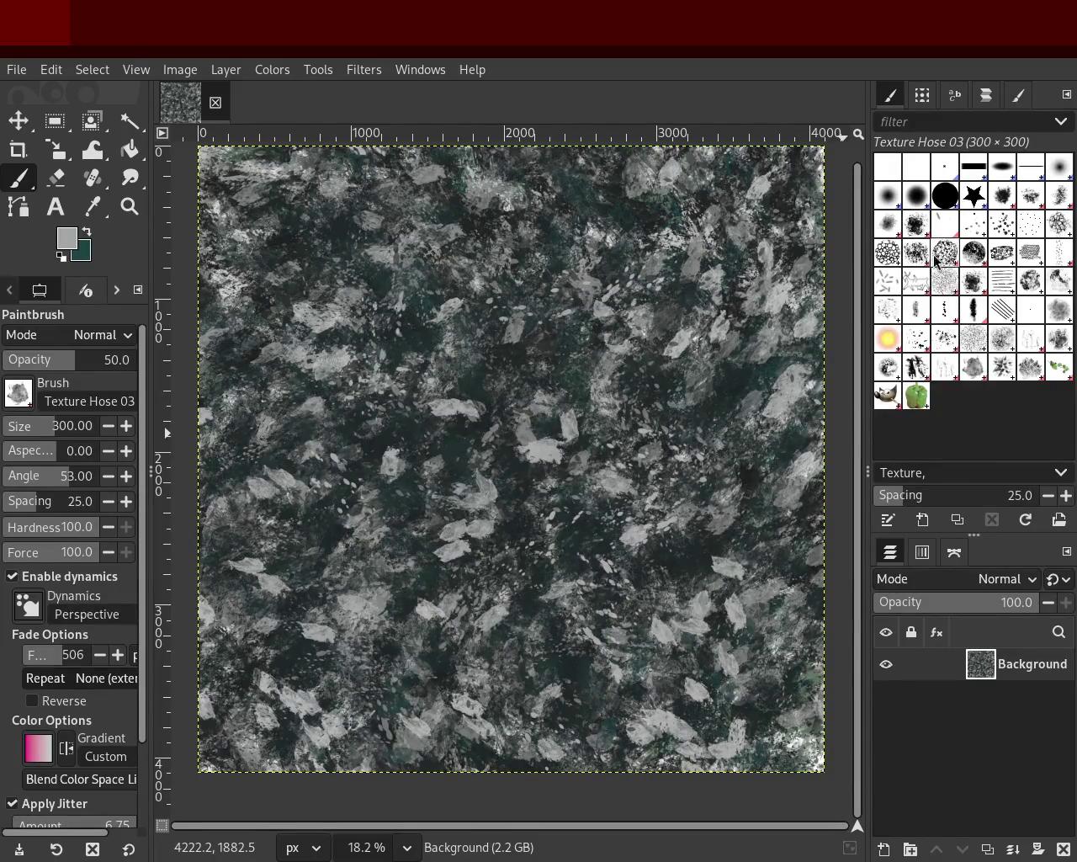
Switch to the Bristles 02 brush enlarged to size 460, undoing two trial strokes.
left_click(1036, 255)
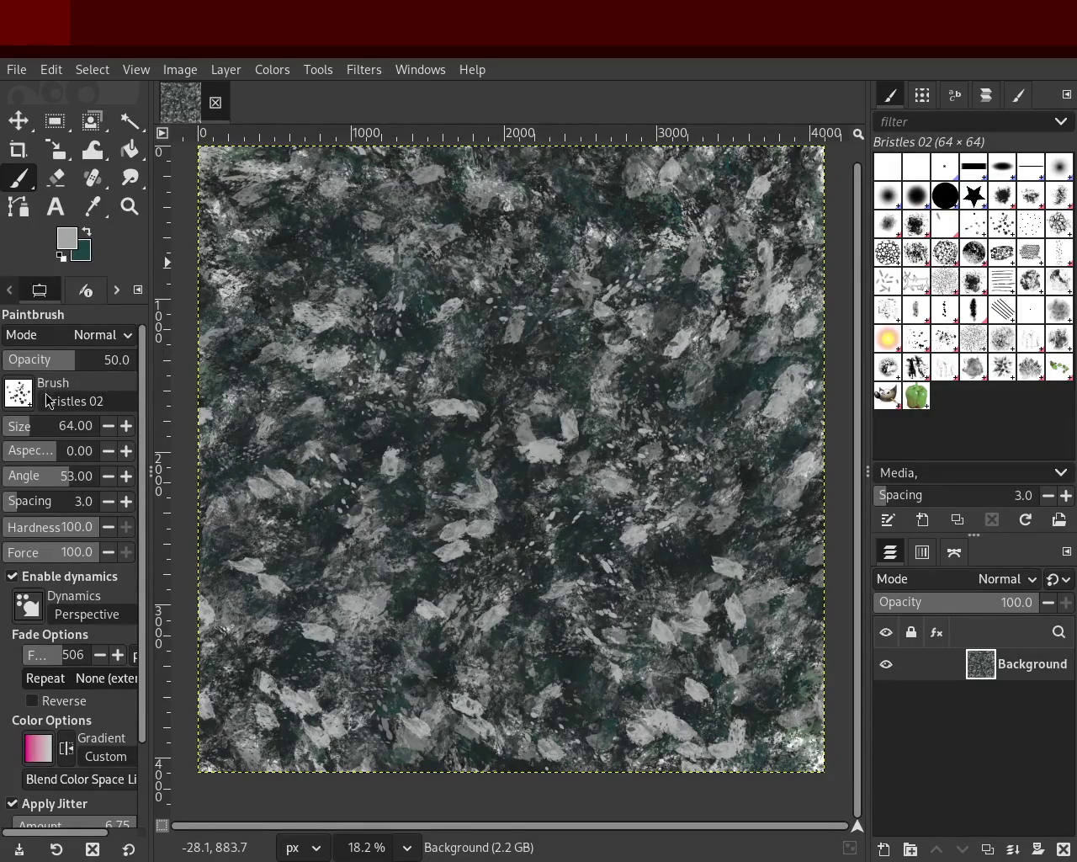
left_click_drag(396, 269, 419, 345)
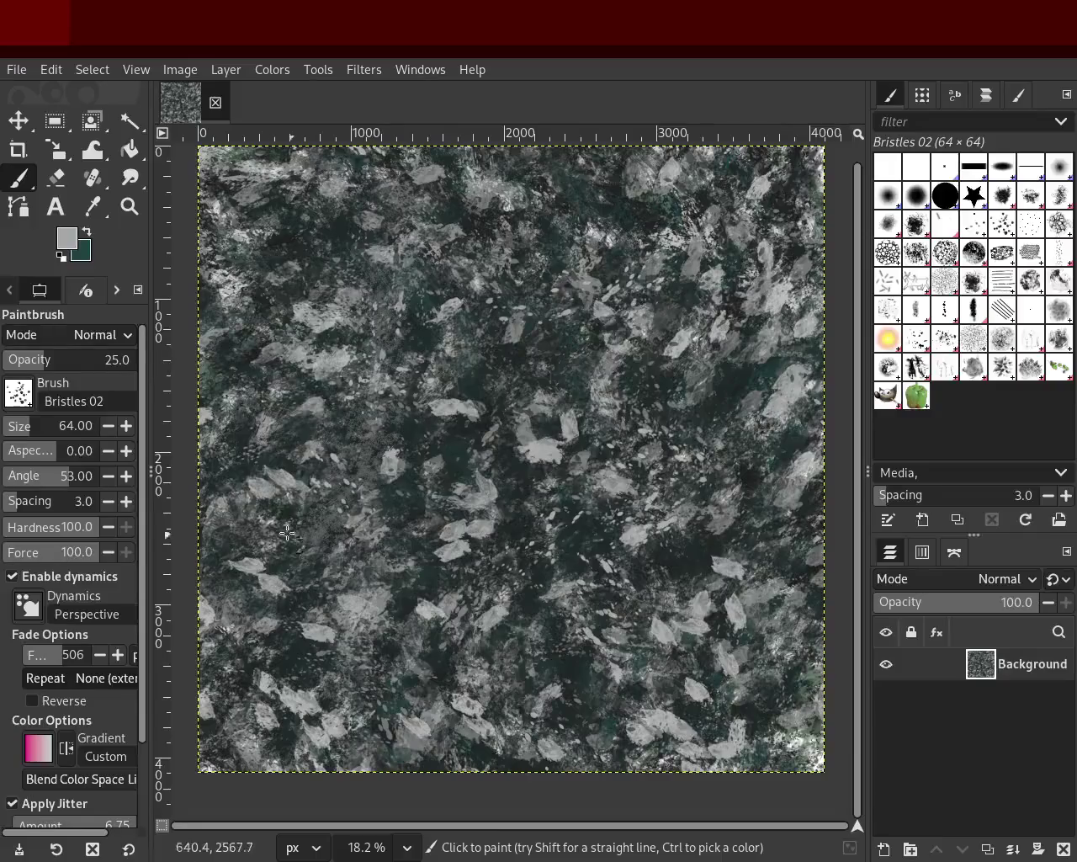
key("ctrl+z")
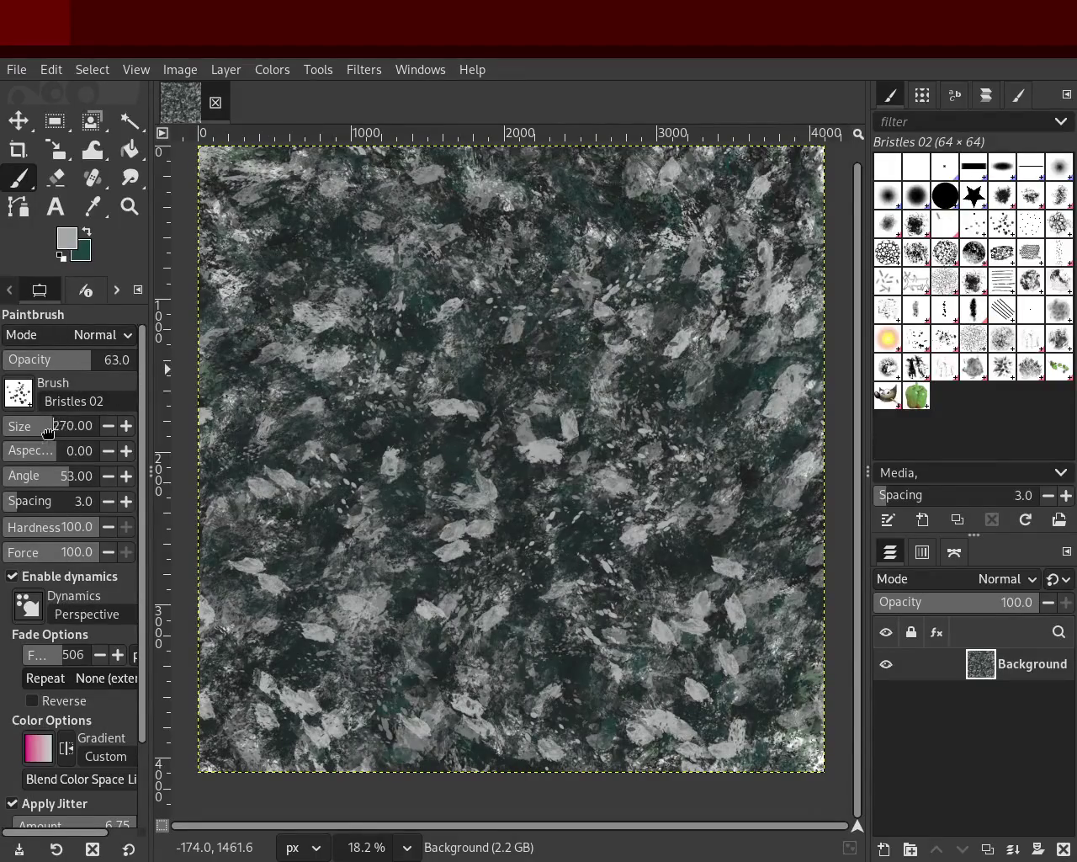
left_click_drag(48, 433, 67, 433)
left_click_drag(505, 471, 617, 375)
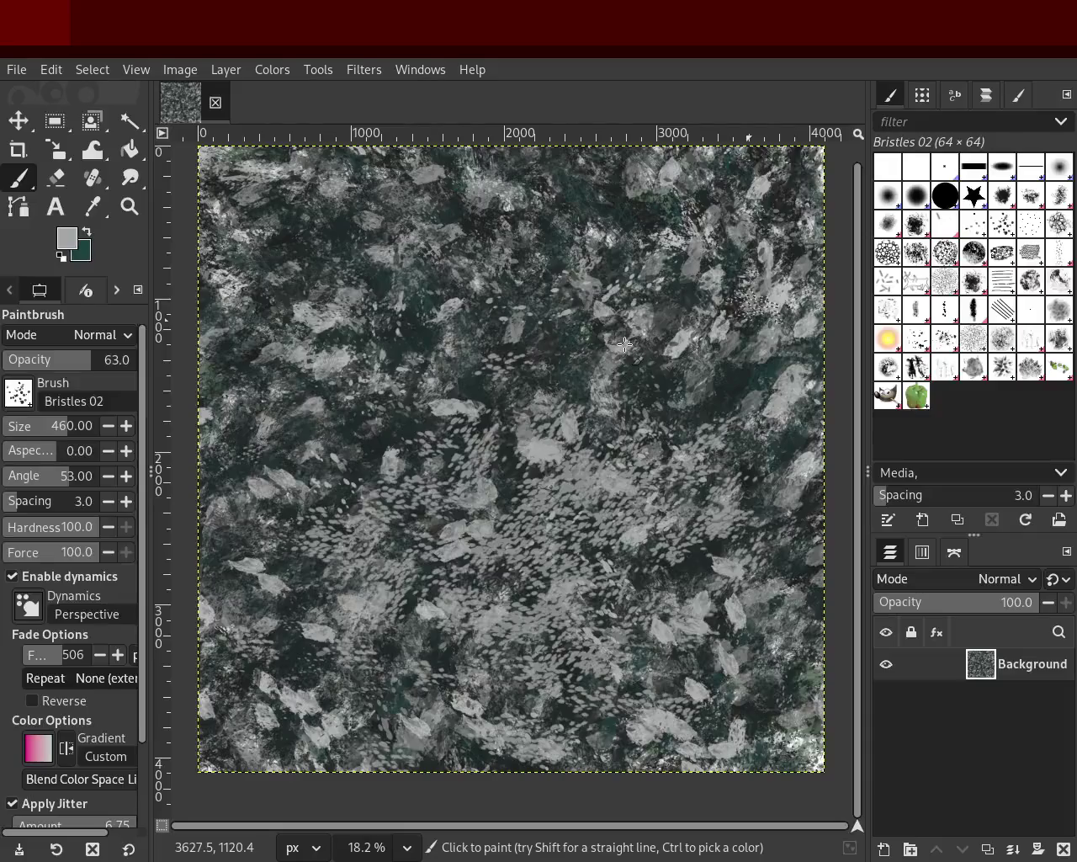
key("ctrl+z")
Try more Bristles 02 dabs with a dark colour sampled from the canvas, undoing each.
left_click_drag(606, 480, 618, 584)
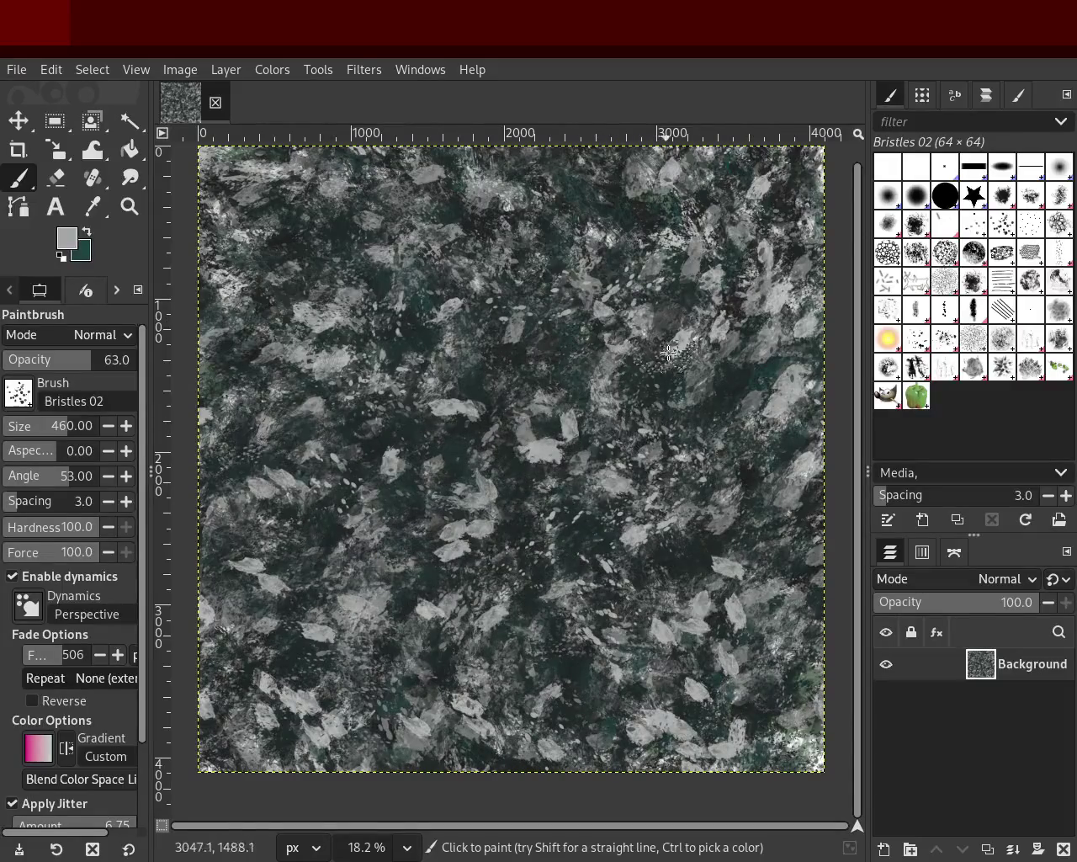
key("ctrl+z")
left_click(665, 555, "ctrl")
left_click(661, 400)
key("ctrl+z")
key("ctrl+z")
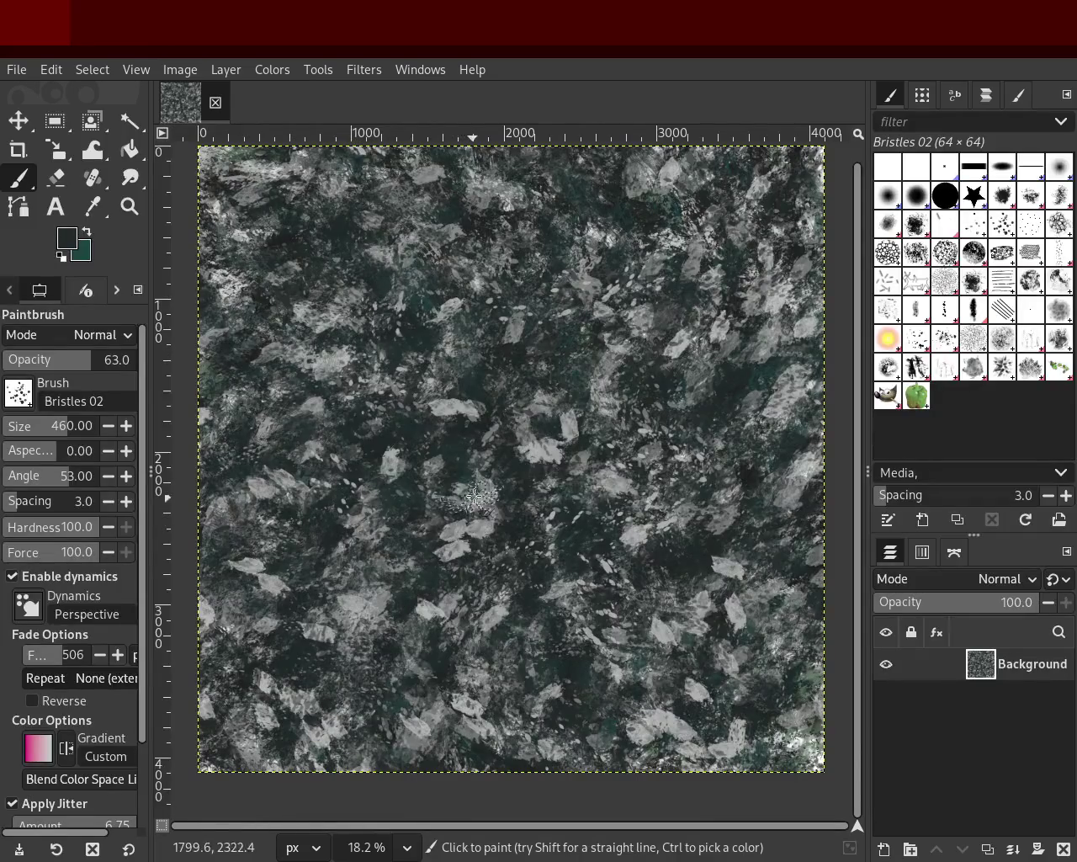
key("ctrl")
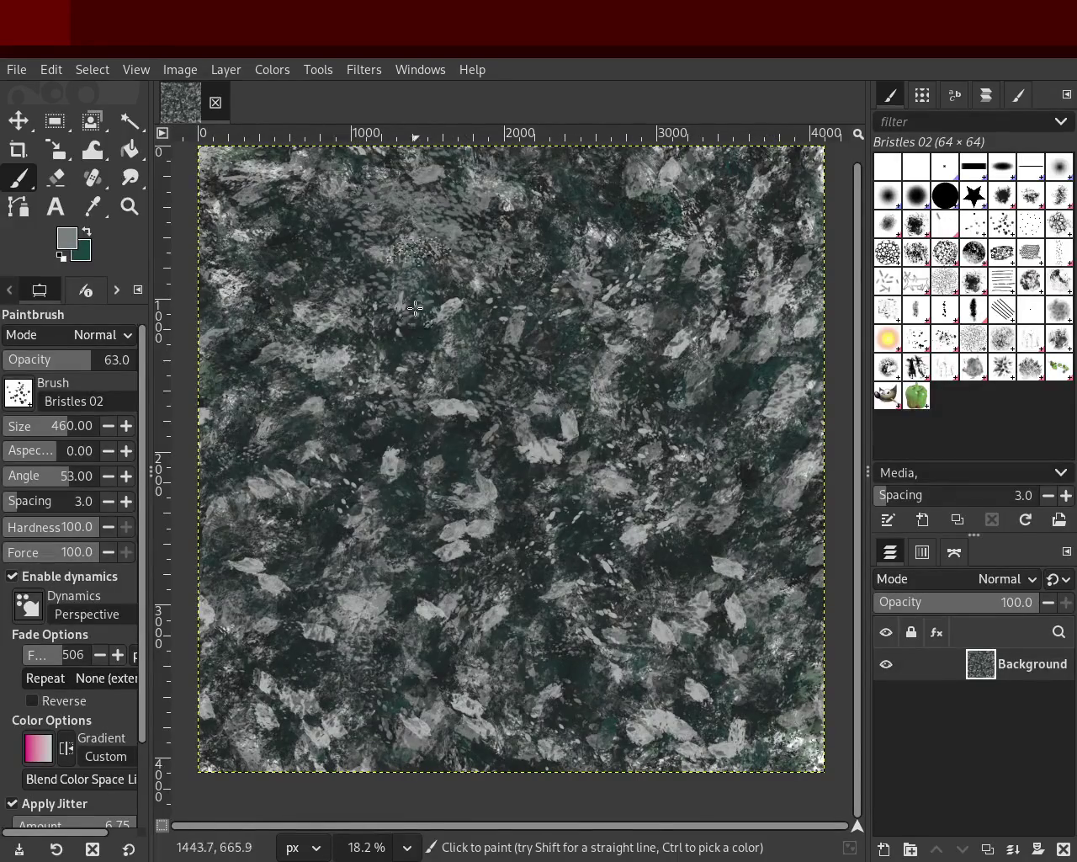
Sample greys from the texture and paint grey Bristles 02 dabs on the left side.
left_click(402, 333, "ctrl")
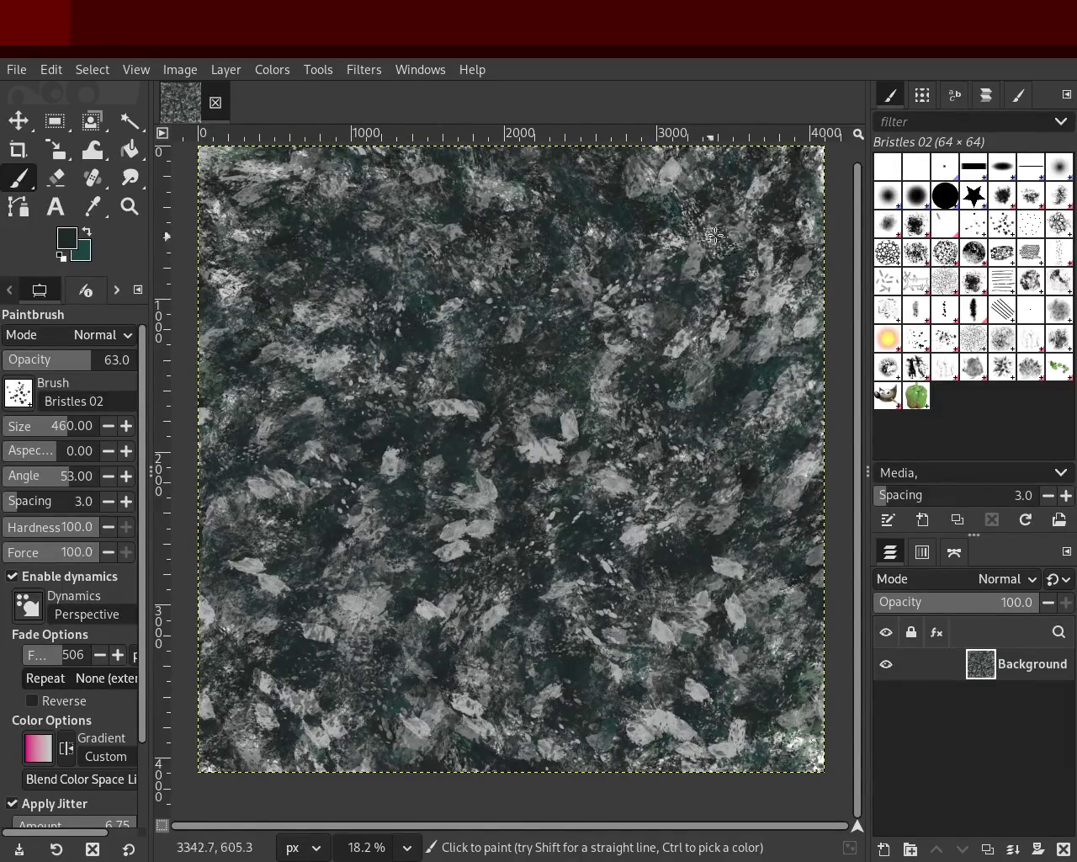
left_click(774, 300, "ctrl")
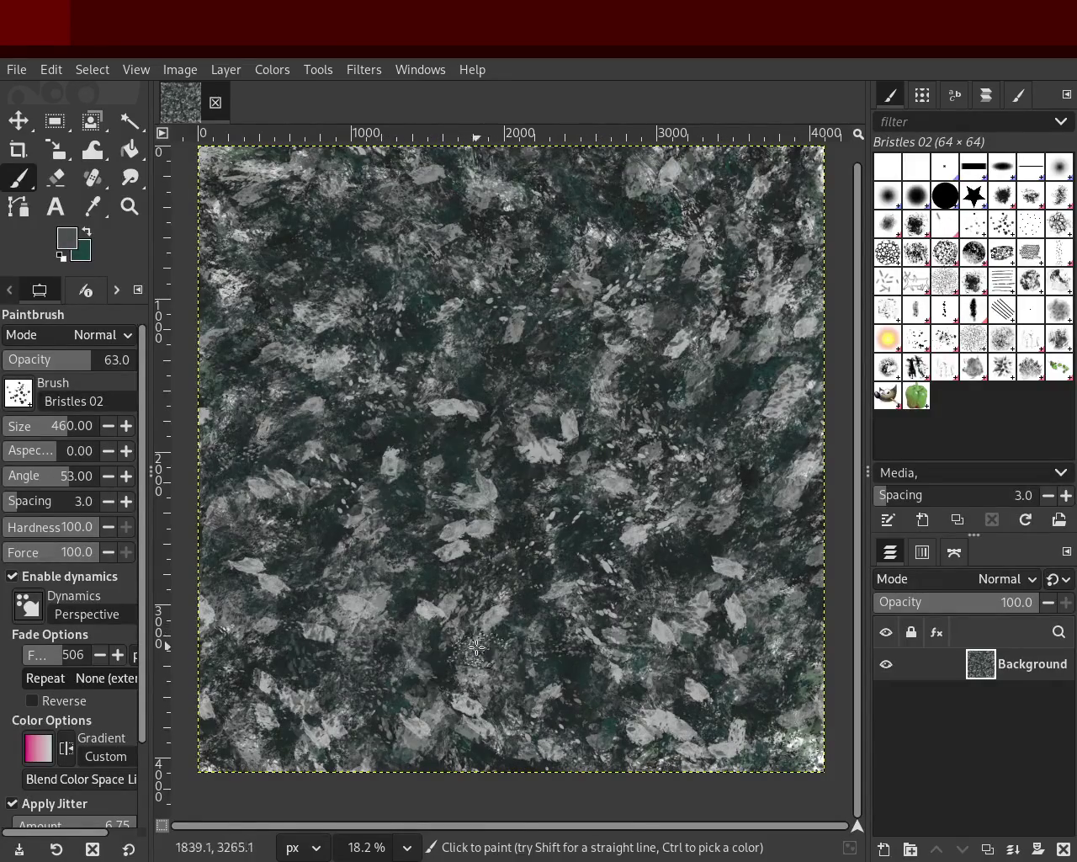
left_click(465, 332, "ctrl")
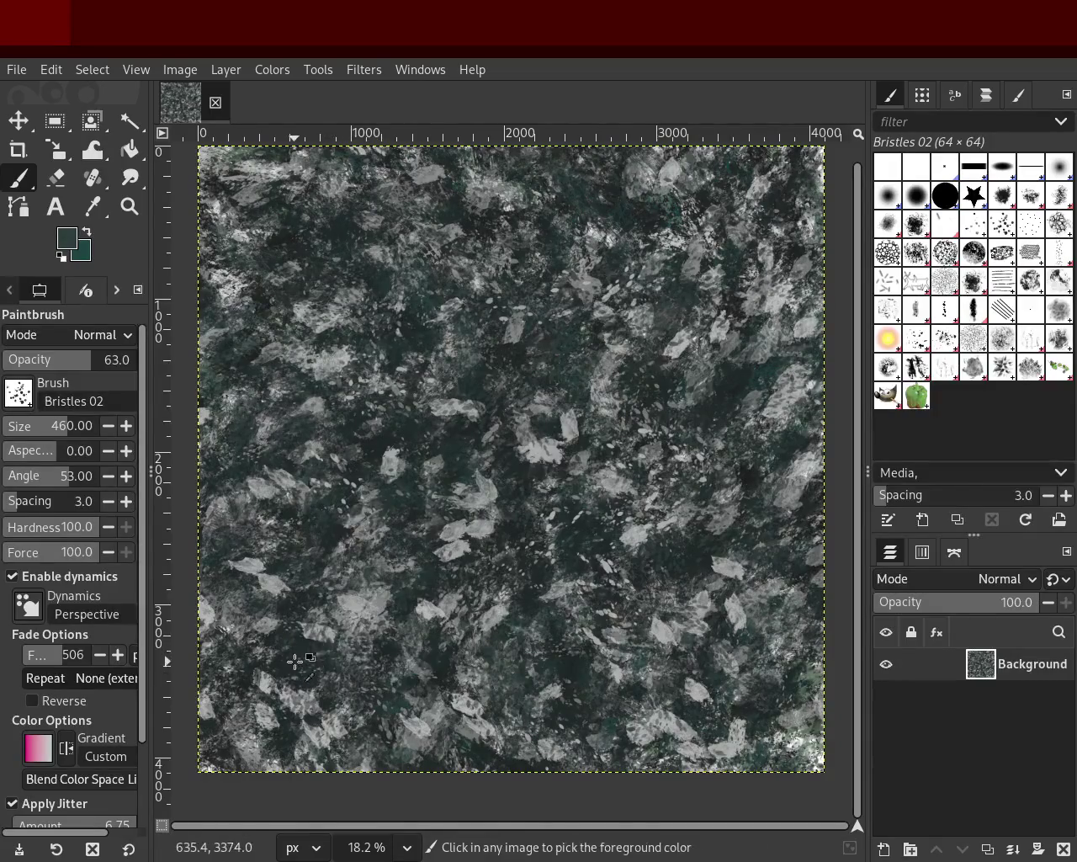
left_click(369, 604, "ctrl")
left_click_drag(370, 604, 308, 483)
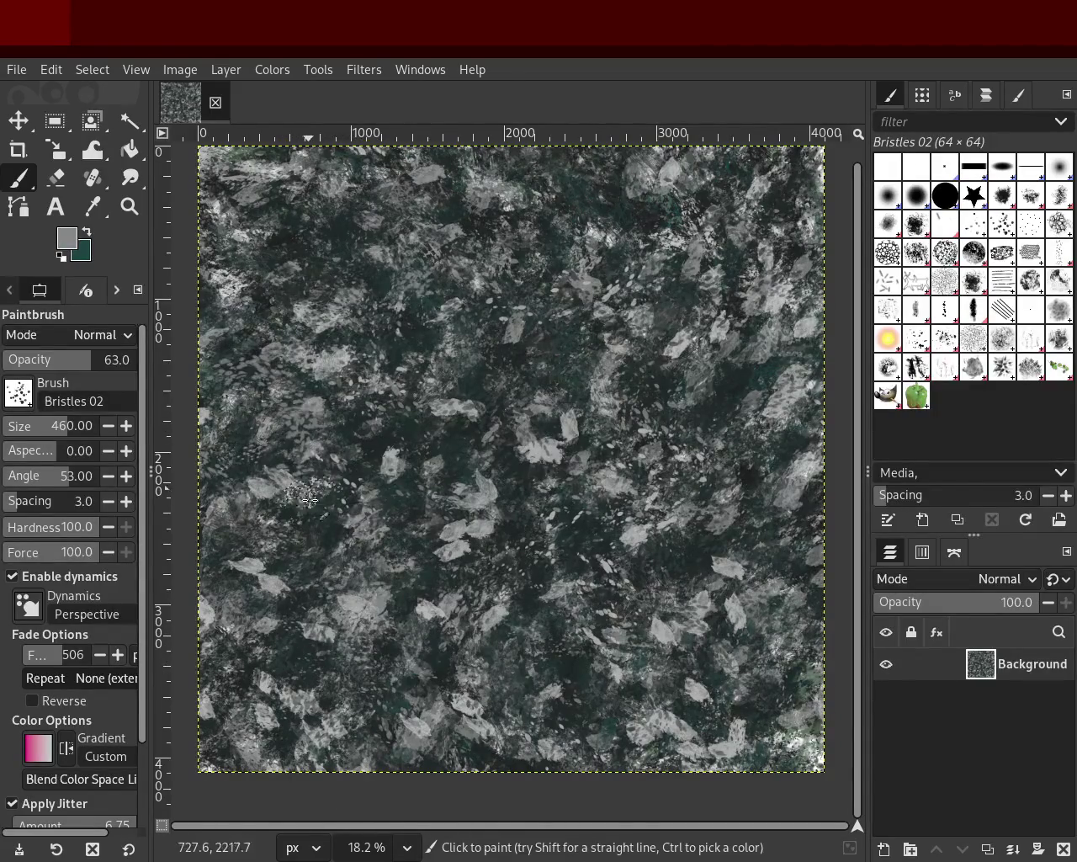
left_click_drag(276, 384, 322, 553)
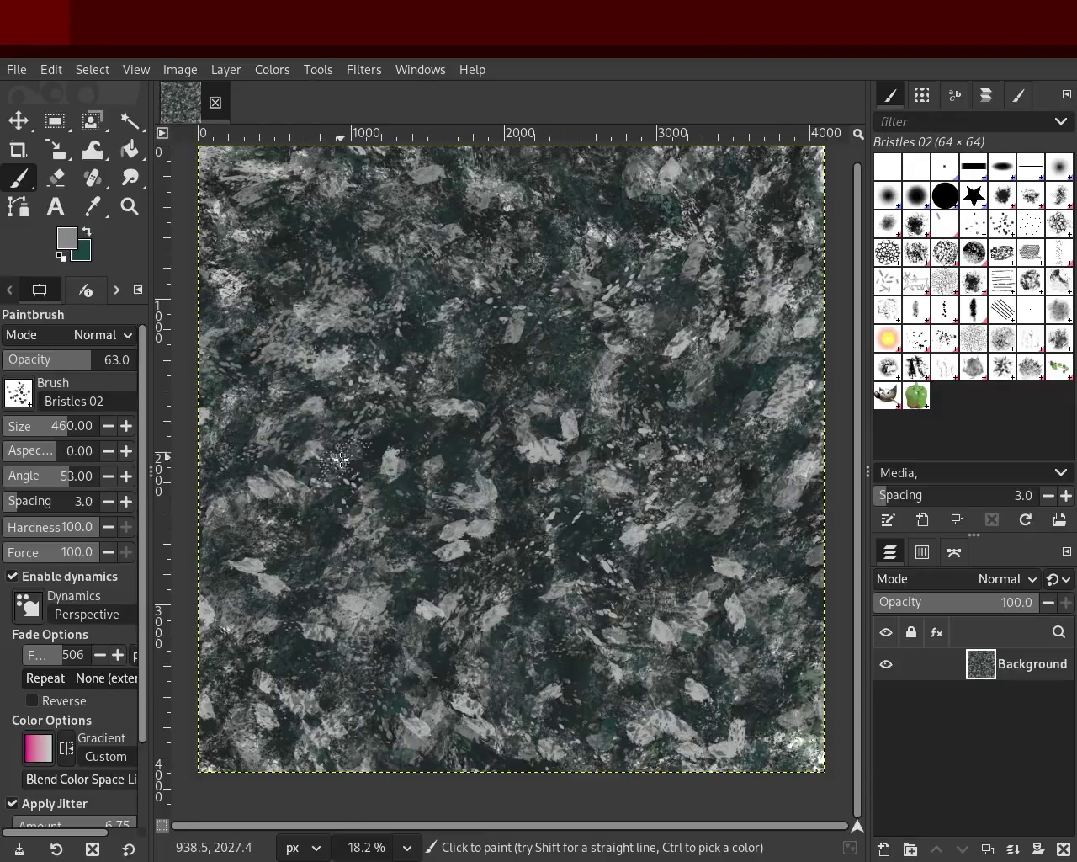
mouse_move(399, 559)
left_mouse_down()
mouse_move(554, 341)
mouse_move(572, 507)
left_mouse_up()
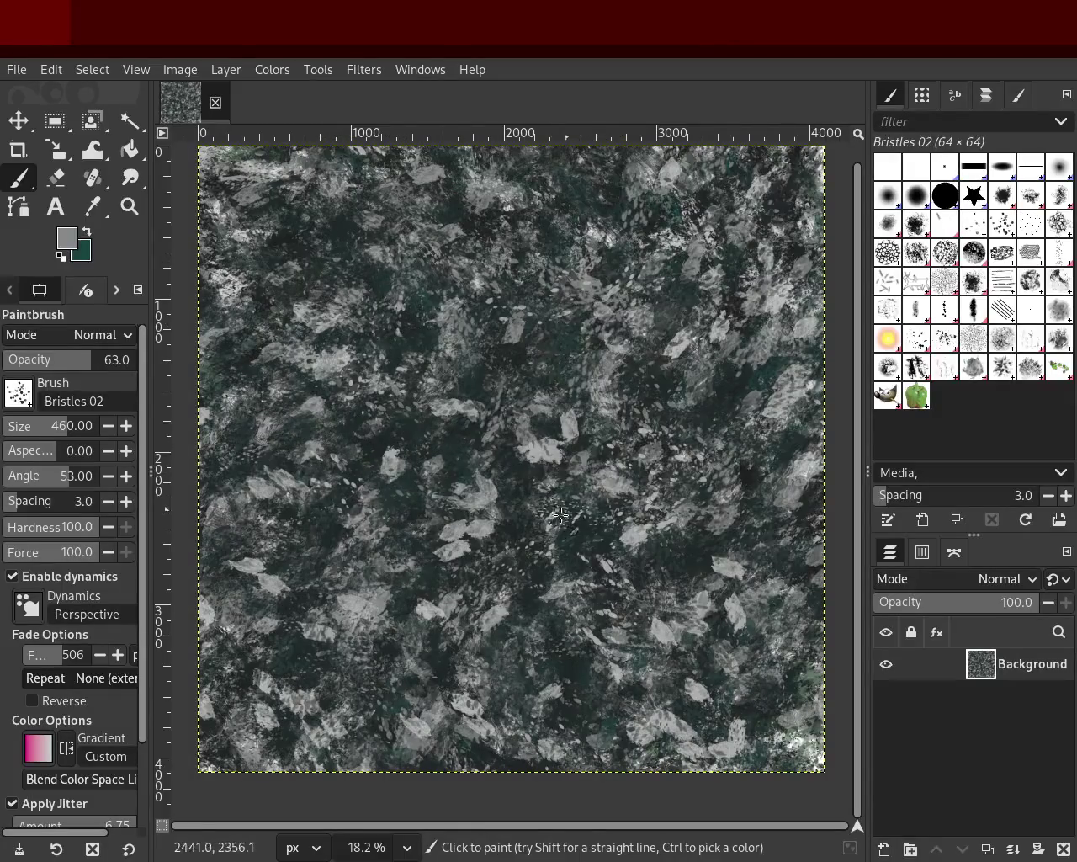
left_click_drag(618, 597, 509, 614)
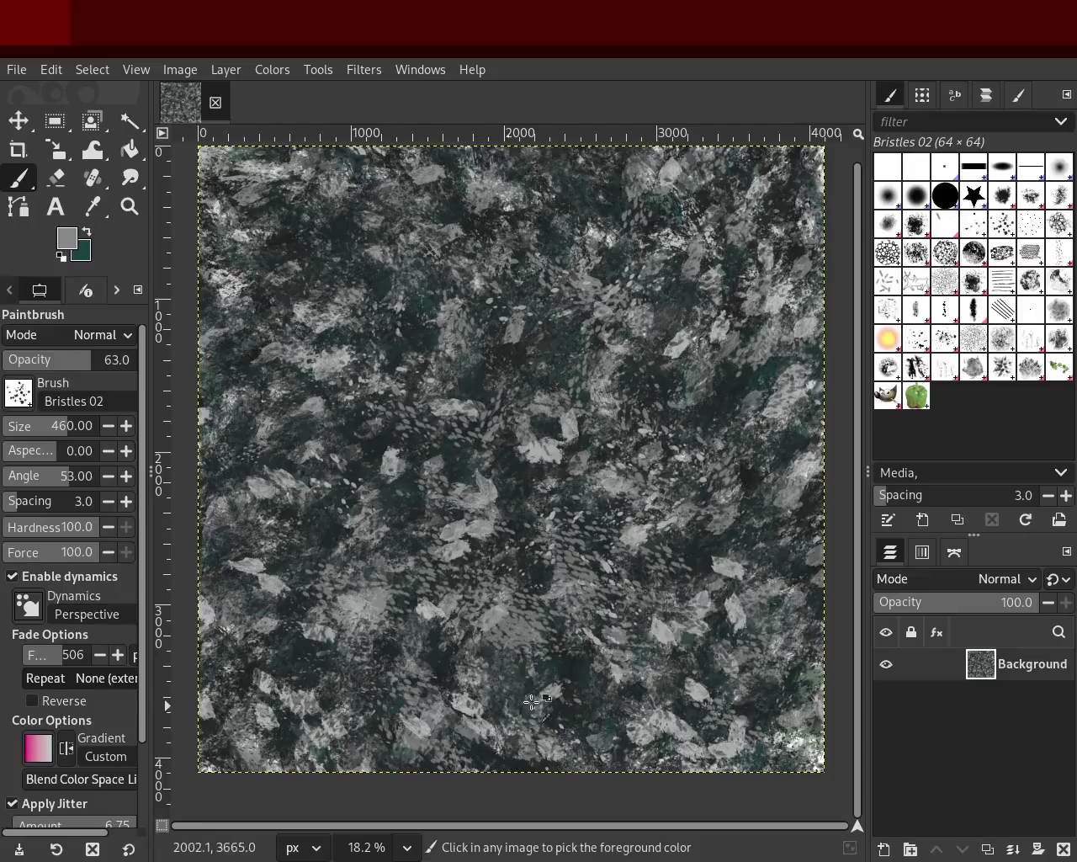
key("ctrl+z")
Try grey bristle strokes in the lower middle and upper left, undoing each one.
mouse_move(530, 715)
left_mouse_down()
mouse_move(607, 682)
mouse_move(501, 784)
left_mouse_up()
key("ctrl+z")
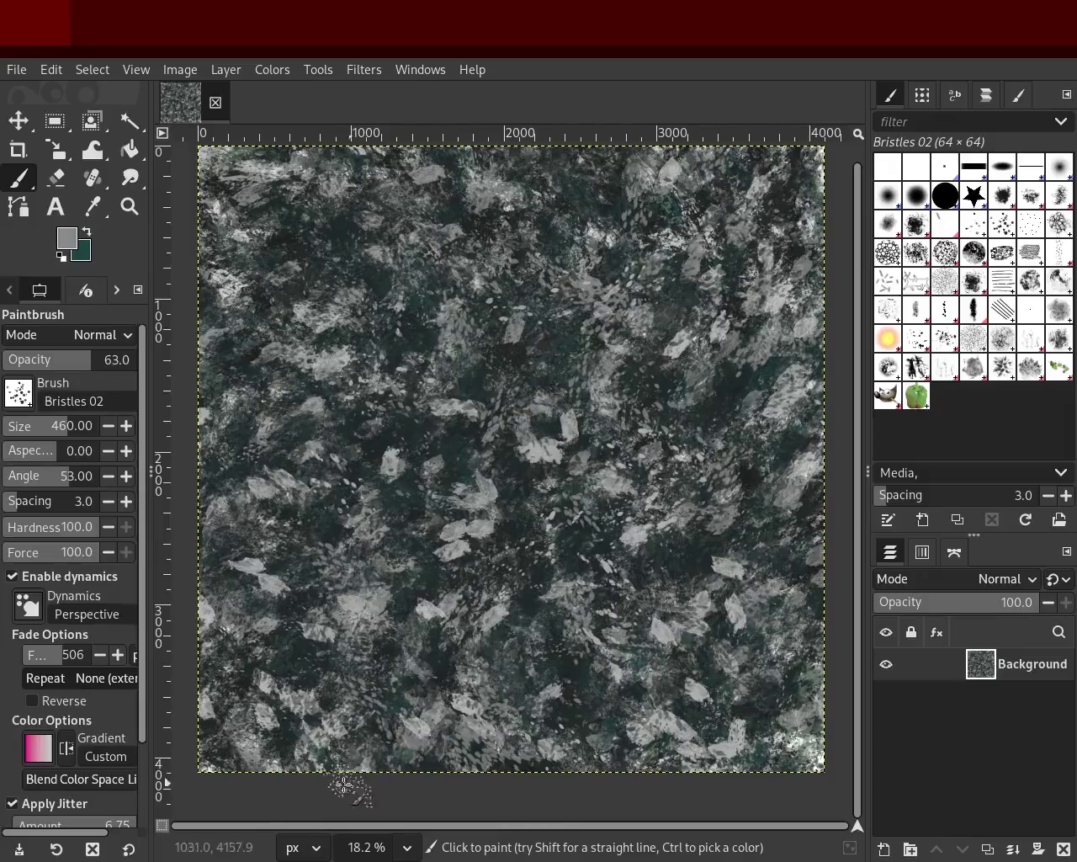
left_click_drag(669, 706, 499, 707)
key("ctrl+z")
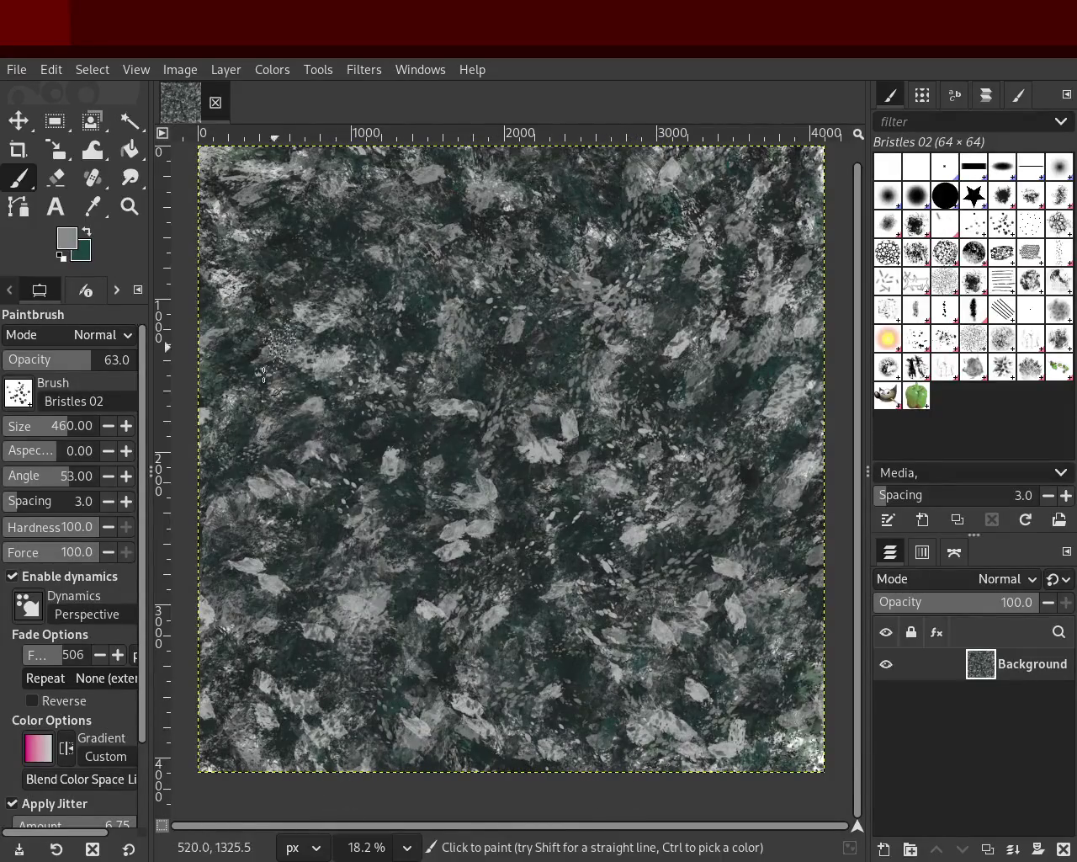
left_click_drag(350, 275, 397, 713)
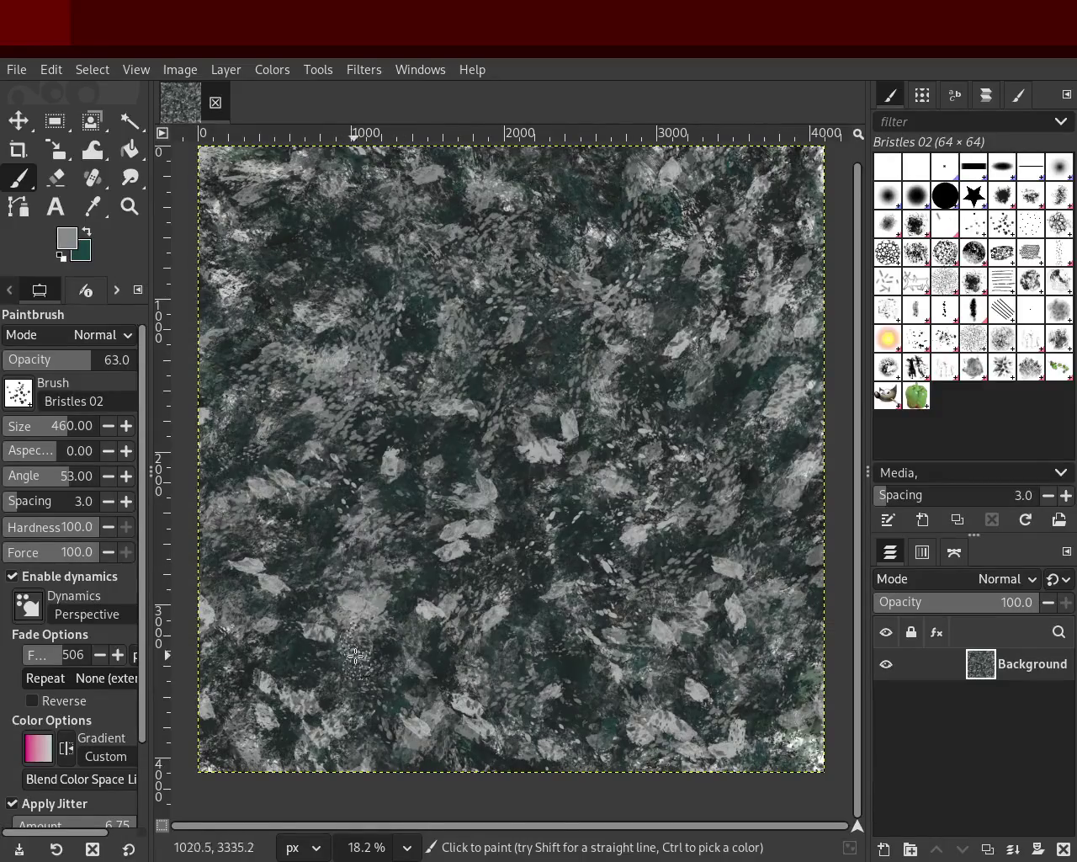
key("ctrl+z")
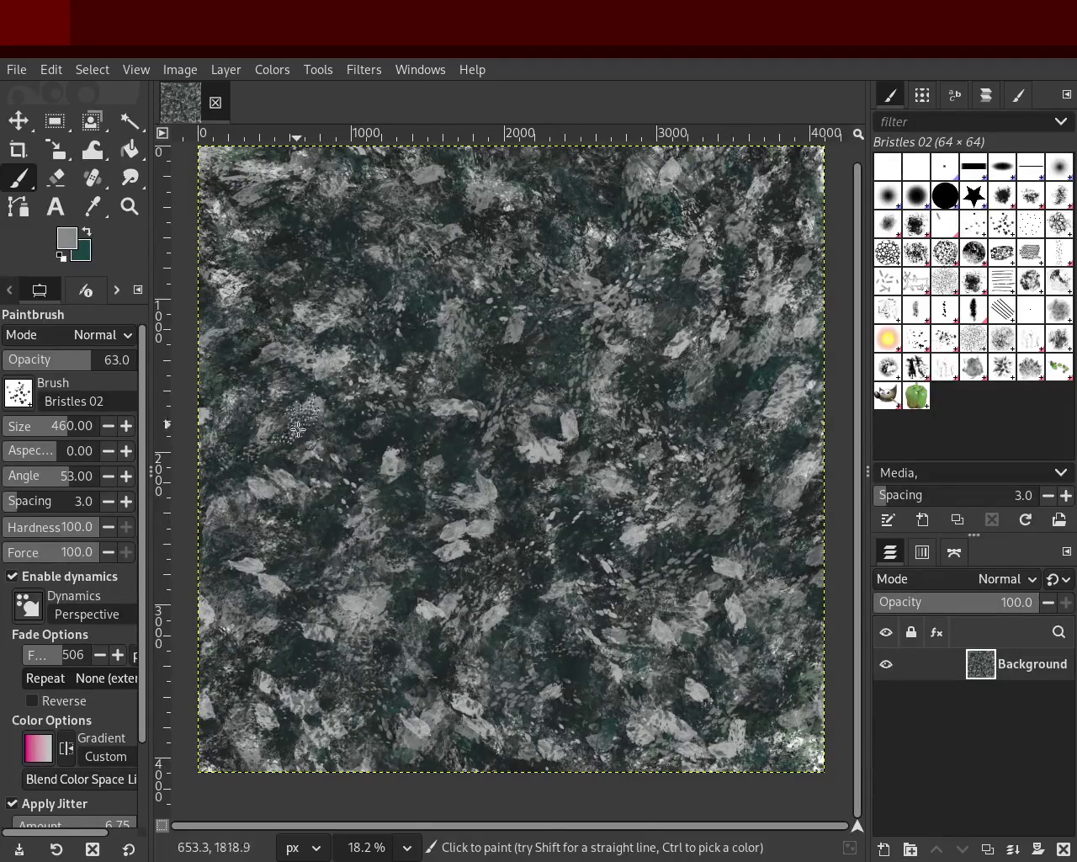
Sample a light grey and add light-grey bristle dabs across the upper-left area.
left_click(331, 354, "ctrl")
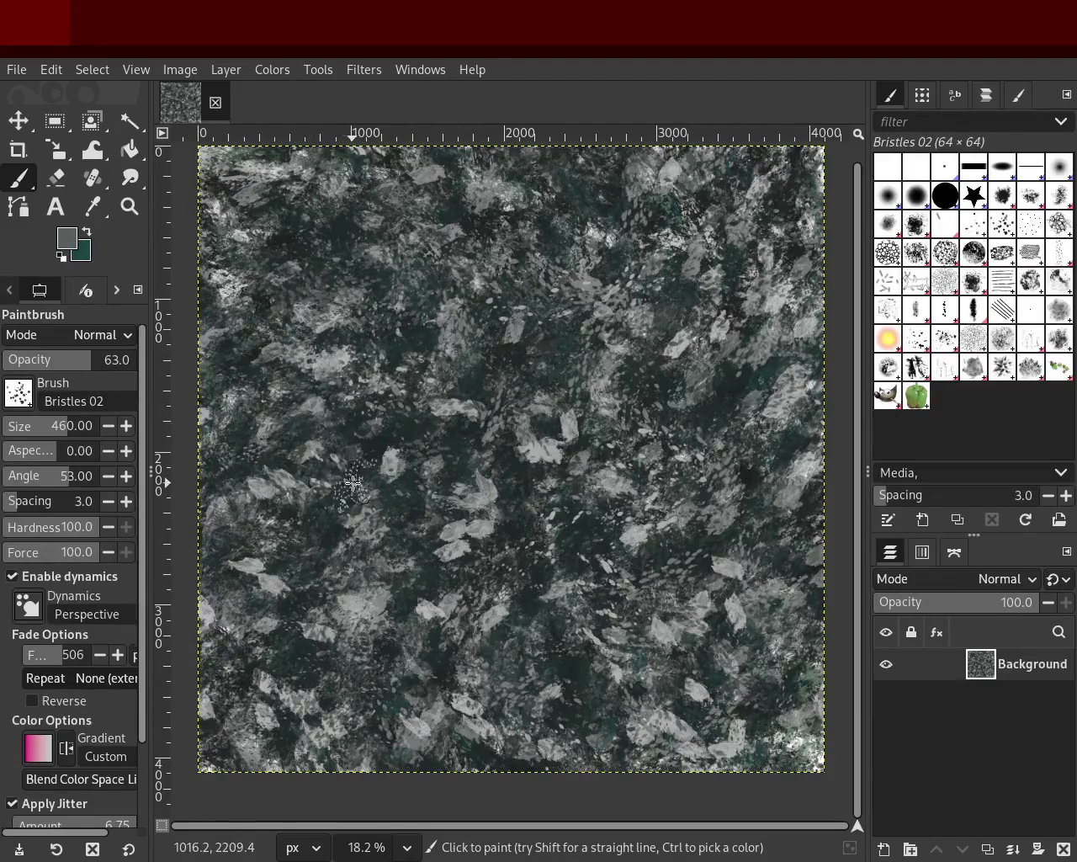
left_click(352, 363, "ctrl")
mouse_move(343, 458)
left_mouse_down()
mouse_move(333, 355)
mouse_move(303, 336)
mouse_move(318, 481)
mouse_move(296, 408)
mouse_move(290, 462)
mouse_move(312, 543)
mouse_move(398, 730)
mouse_move(339, 713)
mouse_move(625, 718)
left_mouse_up()
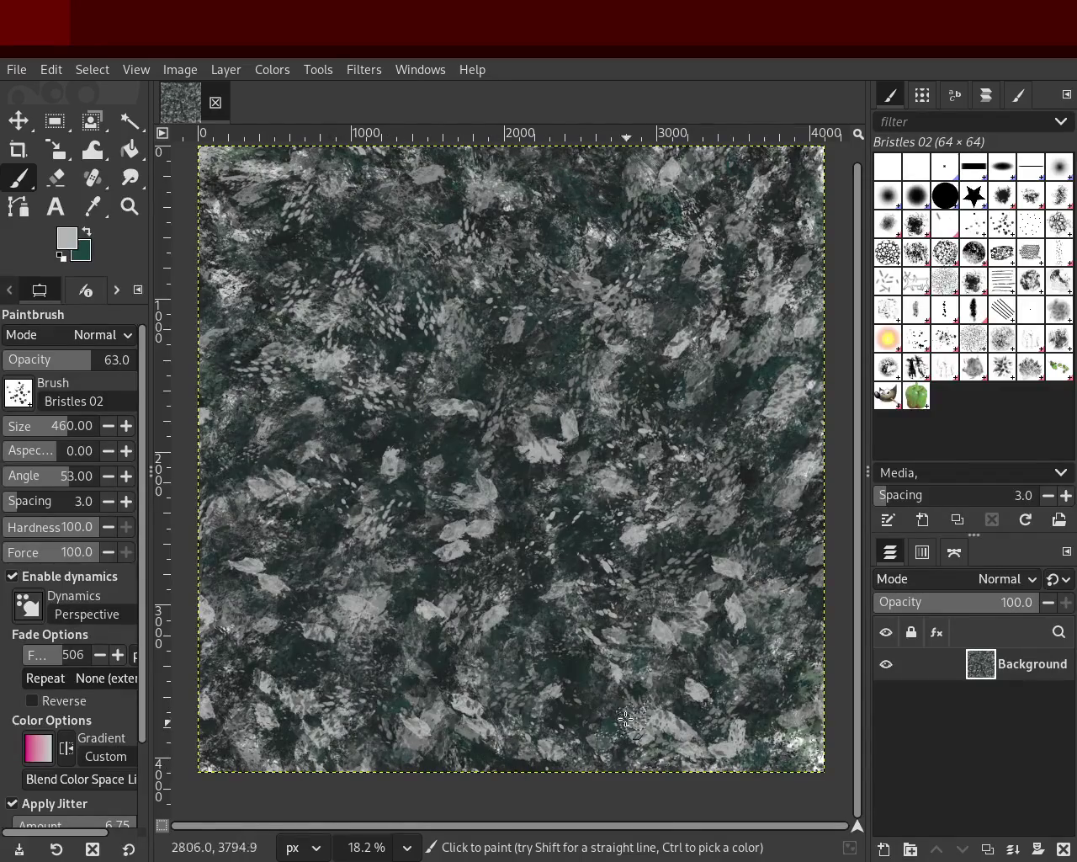
mouse_move(482, 586)
left_mouse_down()
mouse_move(332, 346)
mouse_move(378, 604)
left_mouse_up()
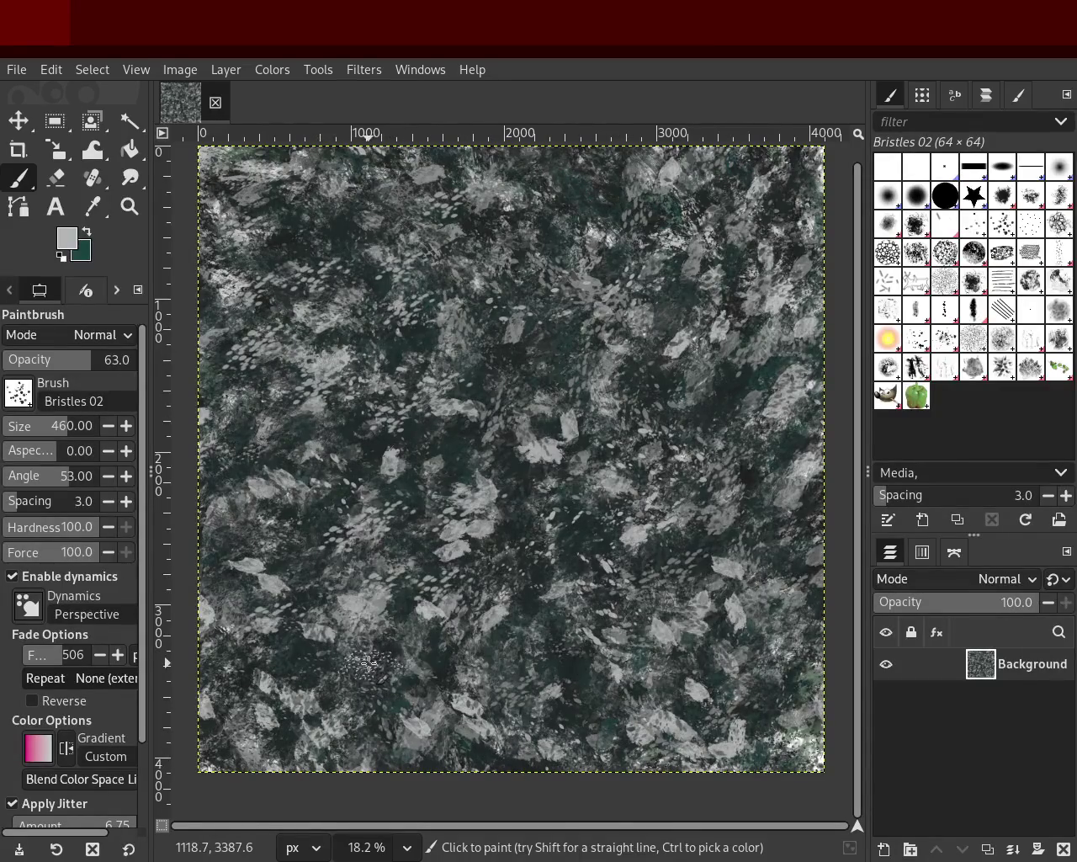
left_click_drag(465, 657, 435, 765)
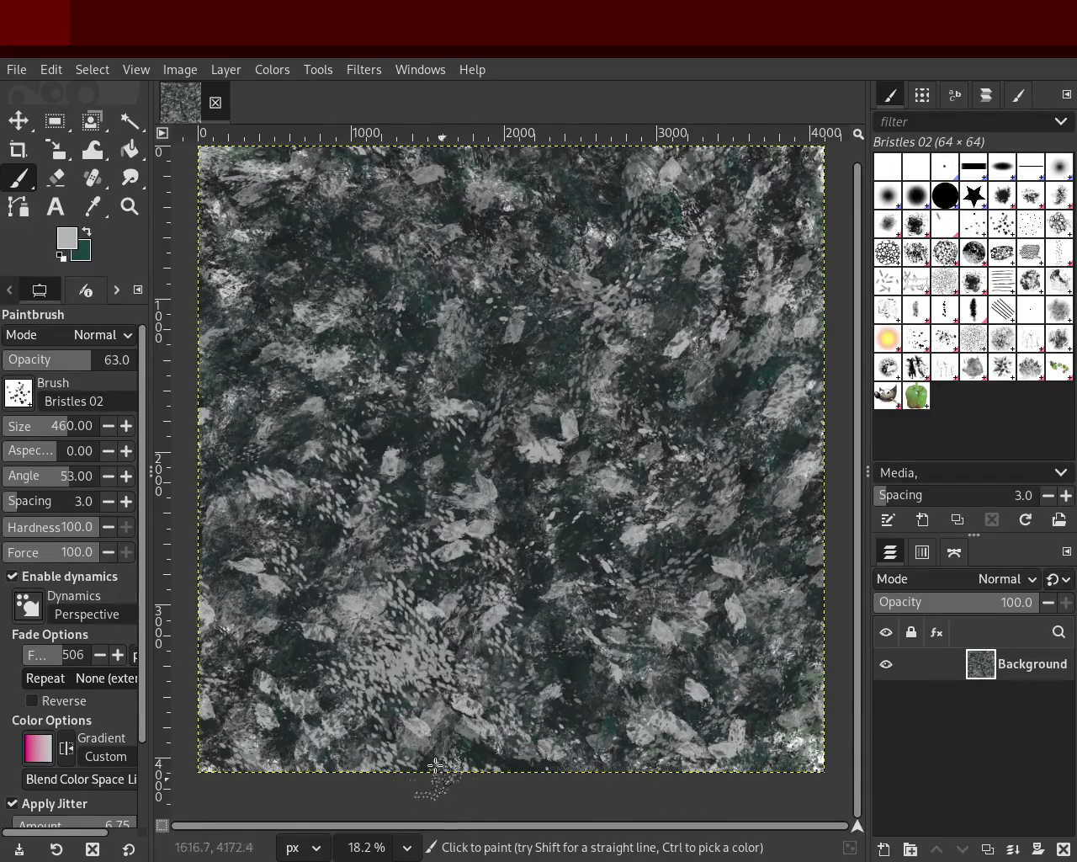
key("ctrl+z")
key("ctrl+z")
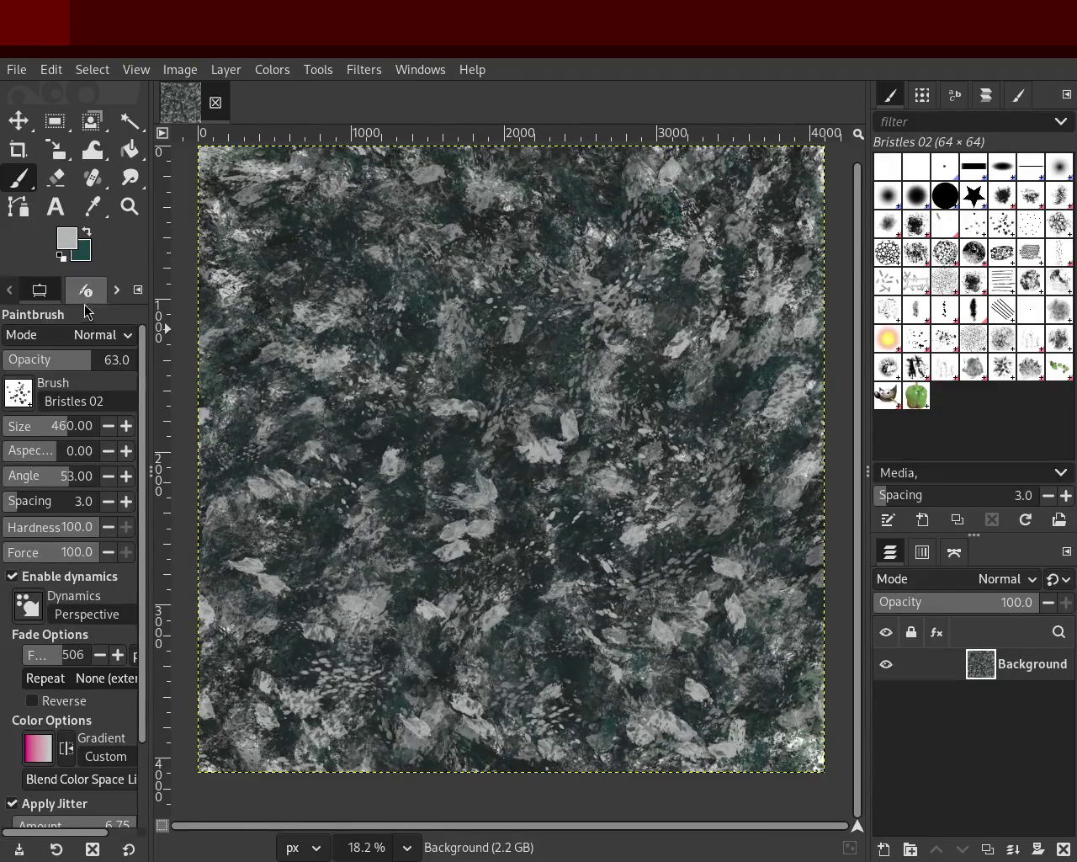
left_click(128, 206)
left_click_drag(556, 451, 568, 463)
left_click(563, 457, "ctrl")
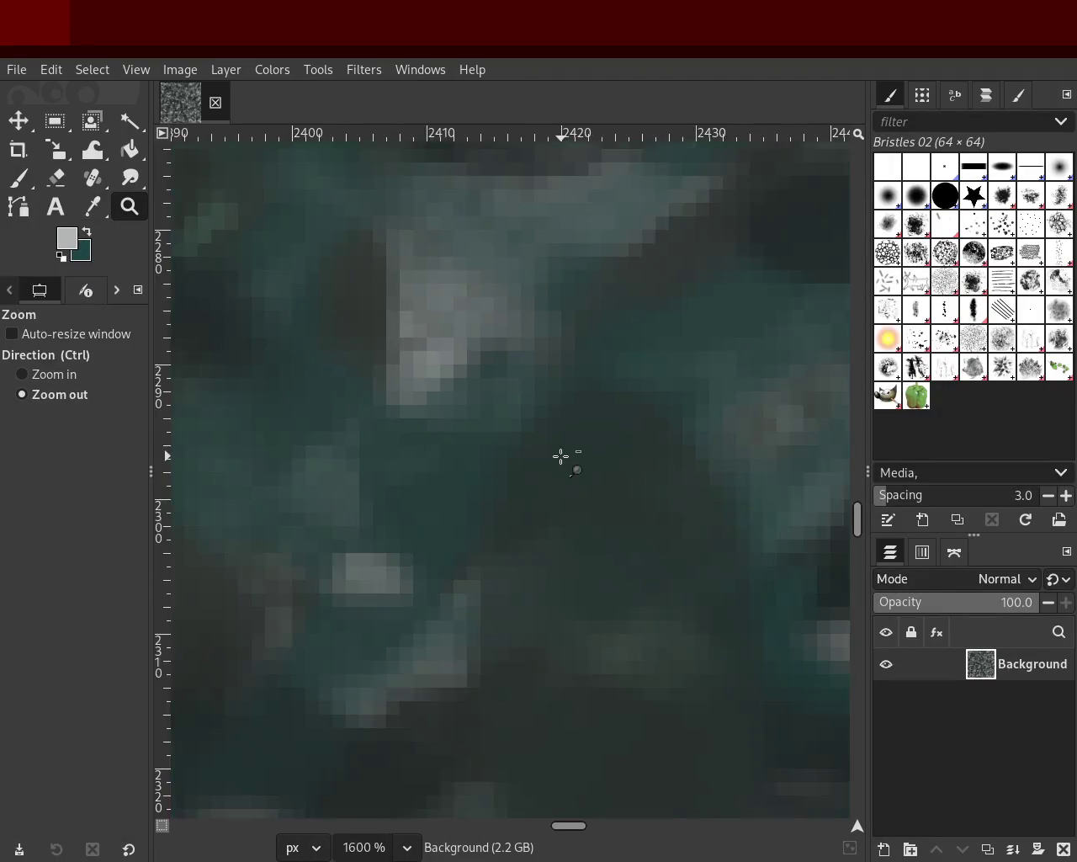
left_click(563, 457, "ctrl")
scroll(561, 457, "down", 4, "ctrl")
scroll(561, 457, "down", 3, "ctrl")
scroll(562, 457, "down", 2, "ctrl")
scroll(561, 457, "down", 1, "ctrl")
scroll(561, 457, "up", 3, "ctrl")
scroll(562, 457, "down", 1, "ctrl")
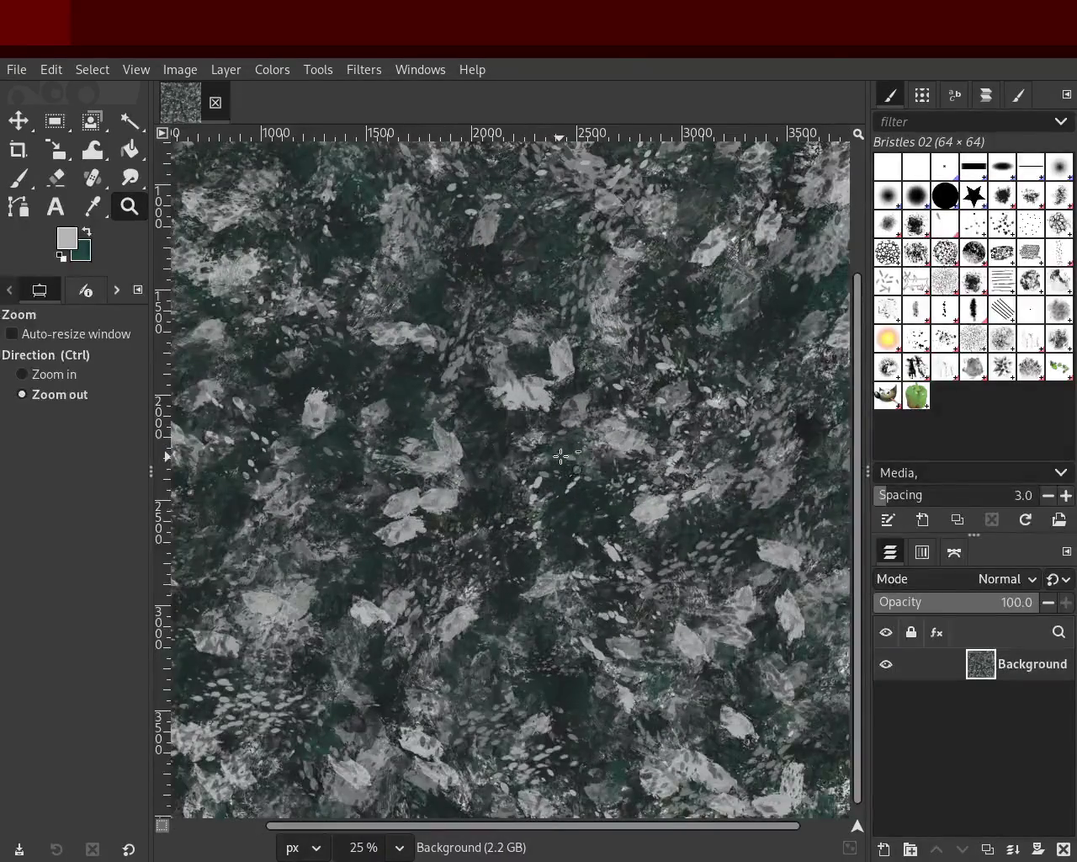
scroll(561, 457, "down", 1, "ctrl")
scroll(561, 457, "down", 1, "ctrl")
scroll(528, 372, "up", 1, "ctrl")
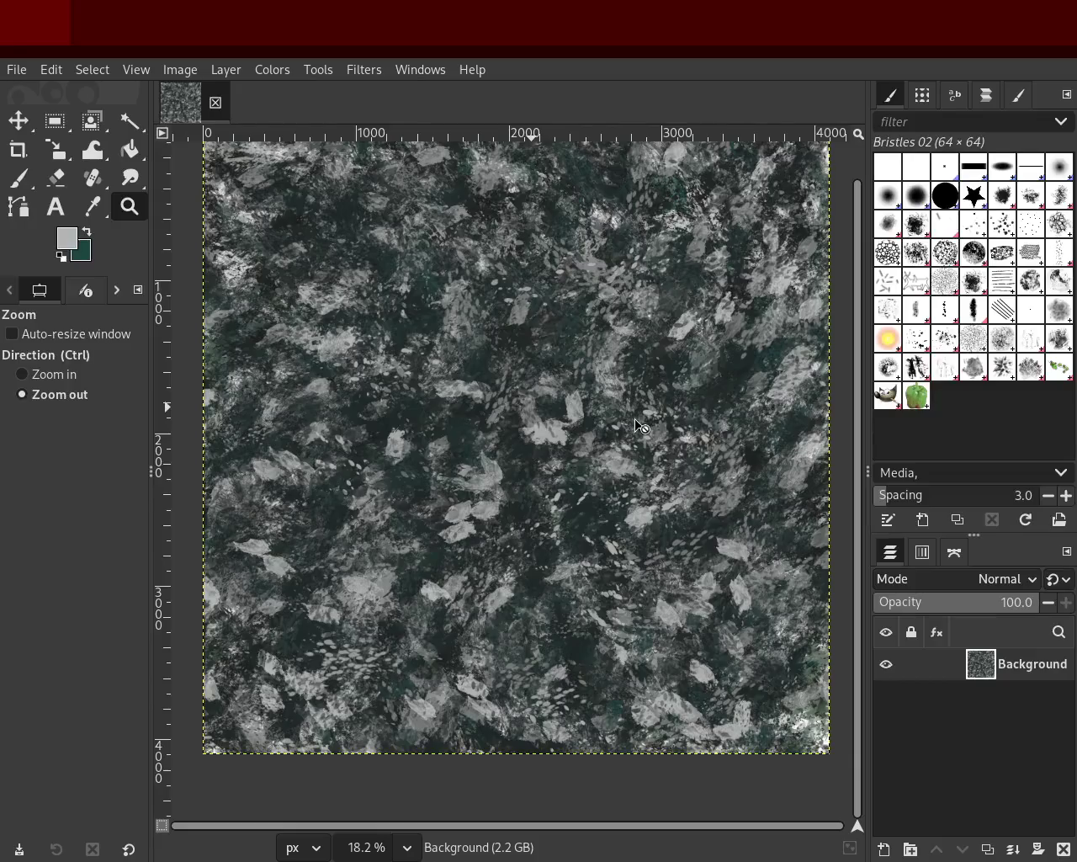
Set up the Texture 02 brush at size 584 and 57 opacity with light grey.
left_click(923, 371)
left_click(19, 178)
left_click(888, 367)
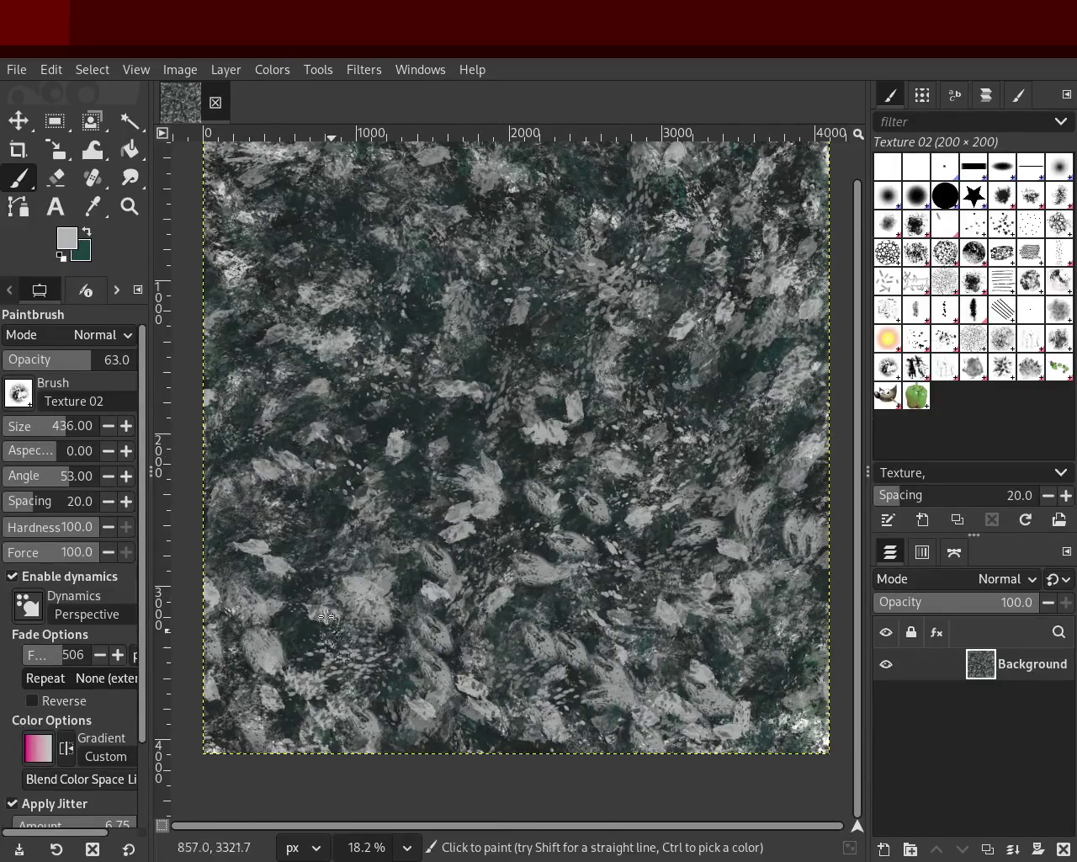
left_click(6, 429)
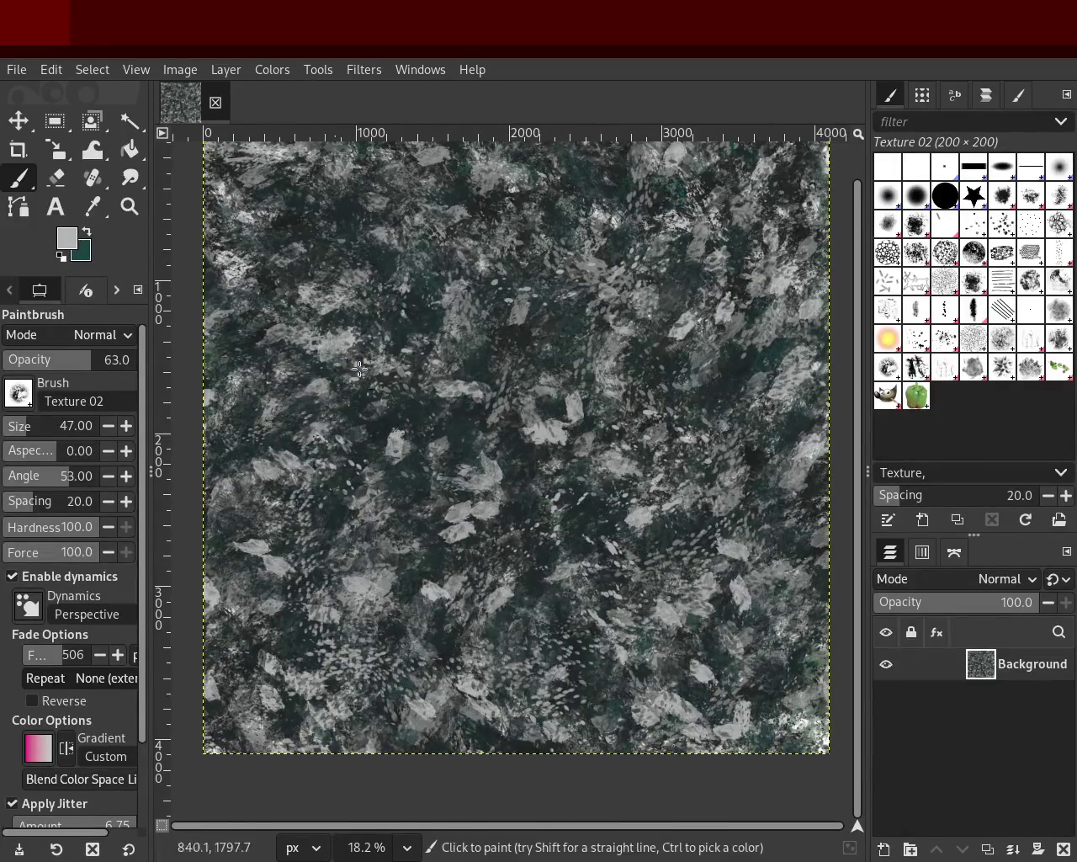
left_click(68, 434)
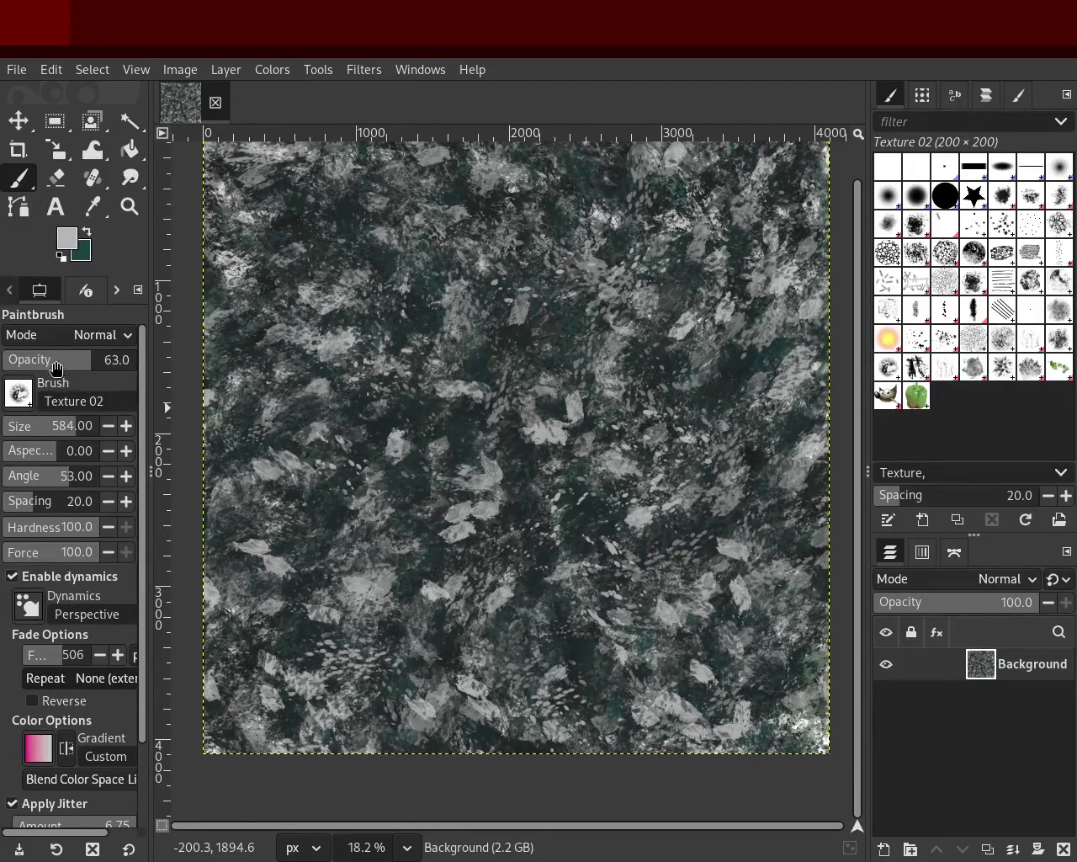
left_click(293, 346, "ctrl")
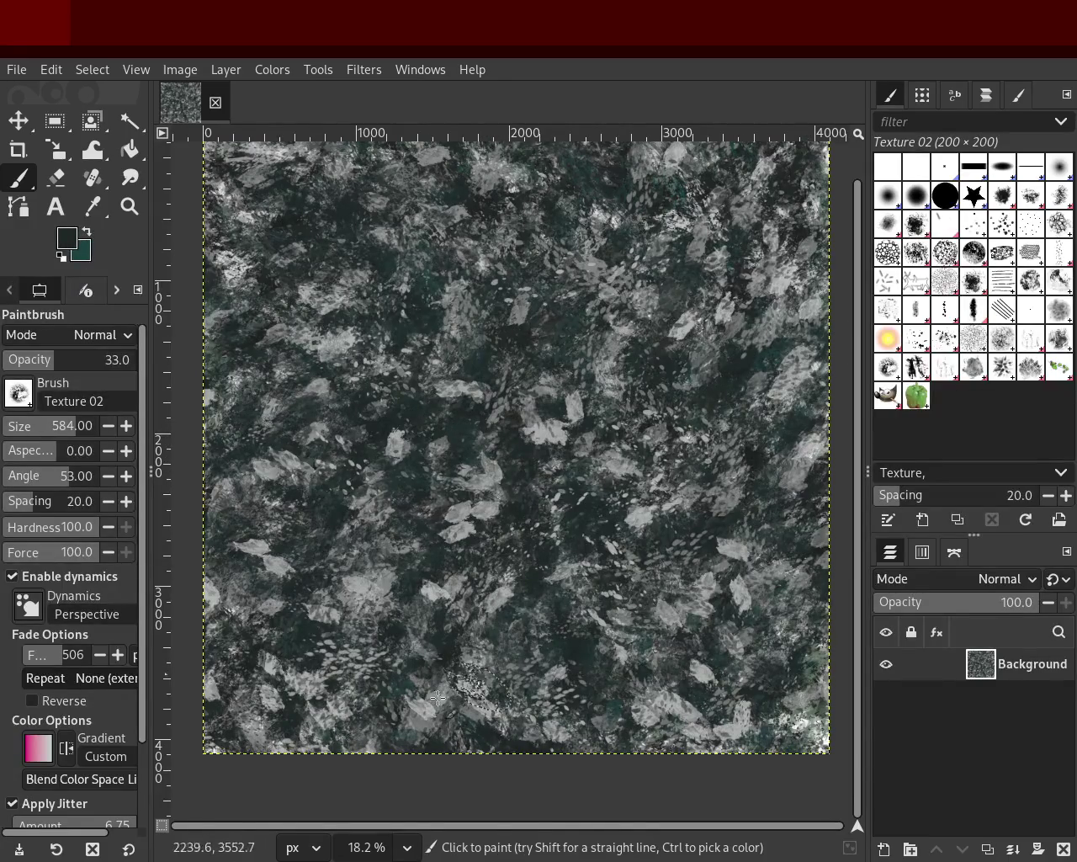
left_click(808, 457, "ctrl")
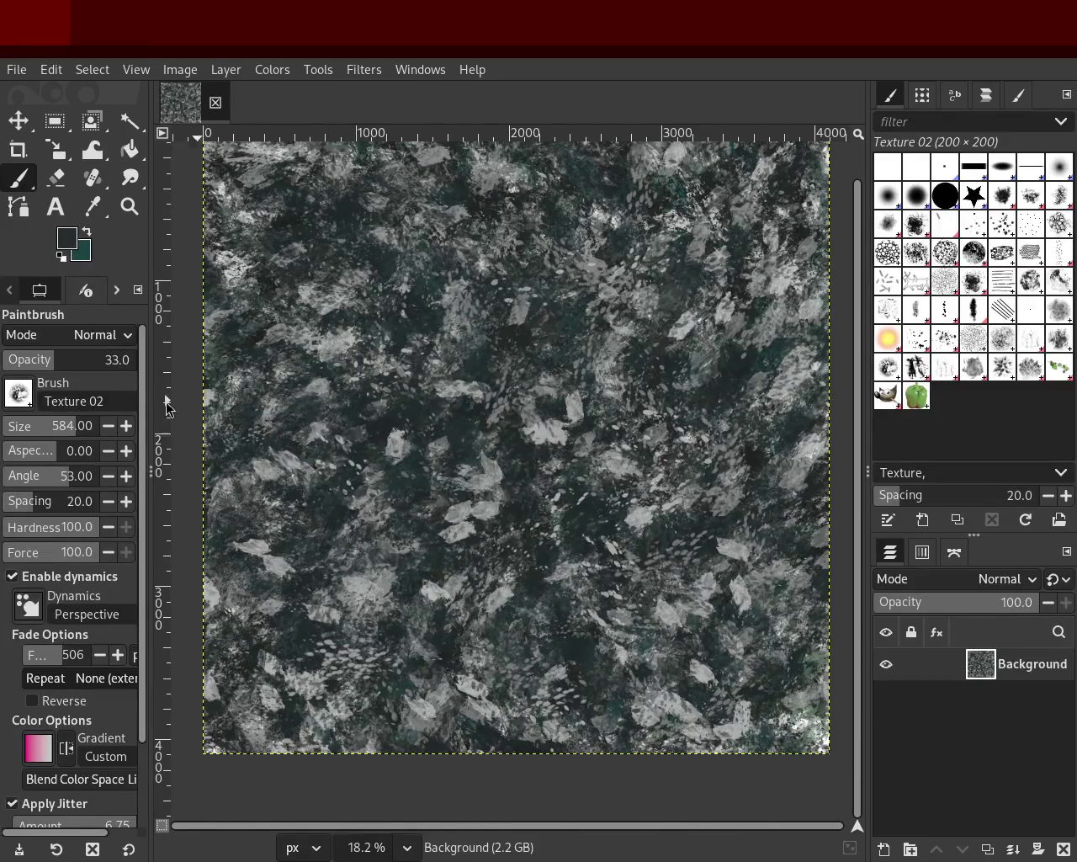
left_click(78, 361)
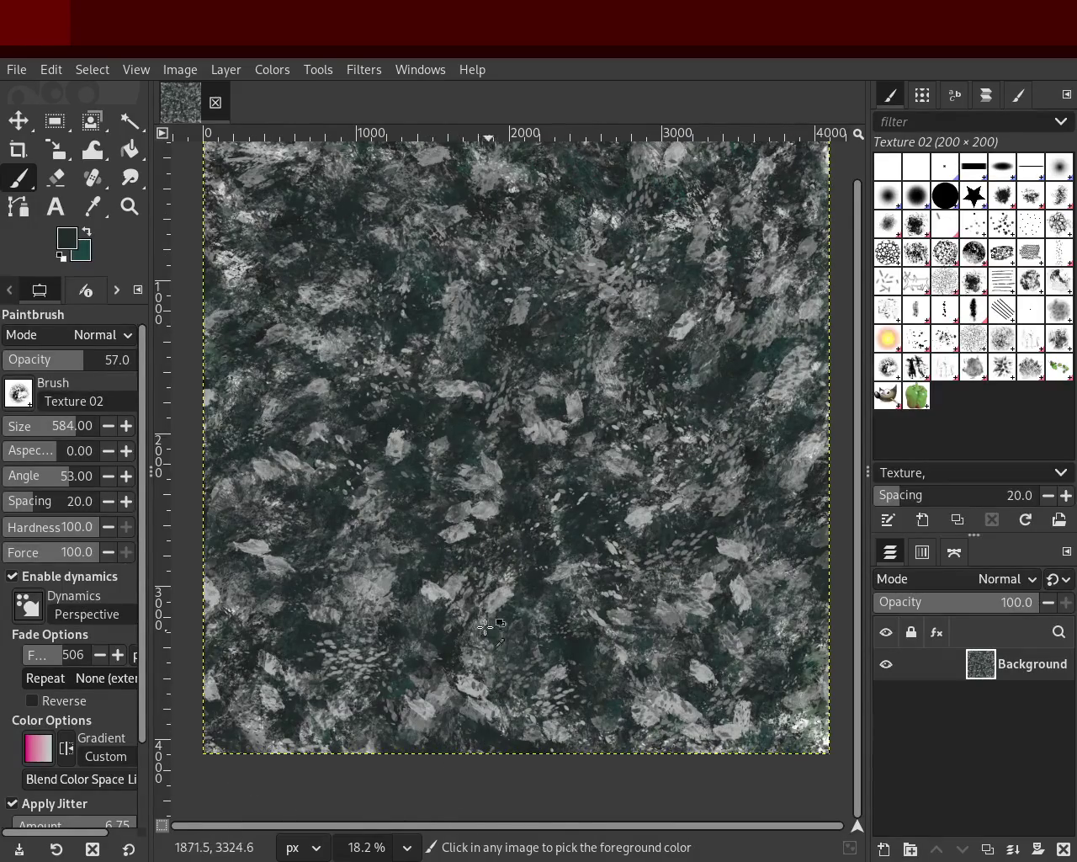
Paint light-grey Texture 02 flakes over the lower granite, then resample dark teal.
left_click(434, 592, "ctrl")
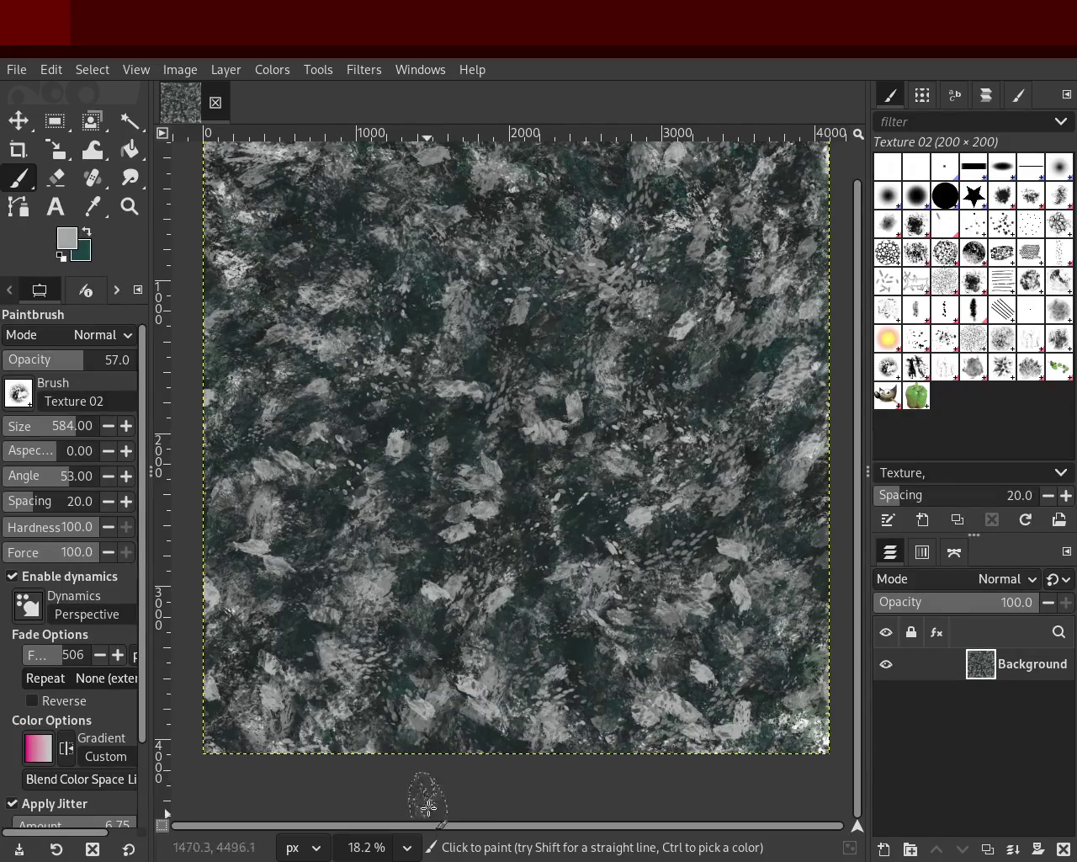
mouse_move(396, 749)
left_mouse_down()
mouse_move(332, 714)
mouse_move(310, 651)
left_mouse_up()
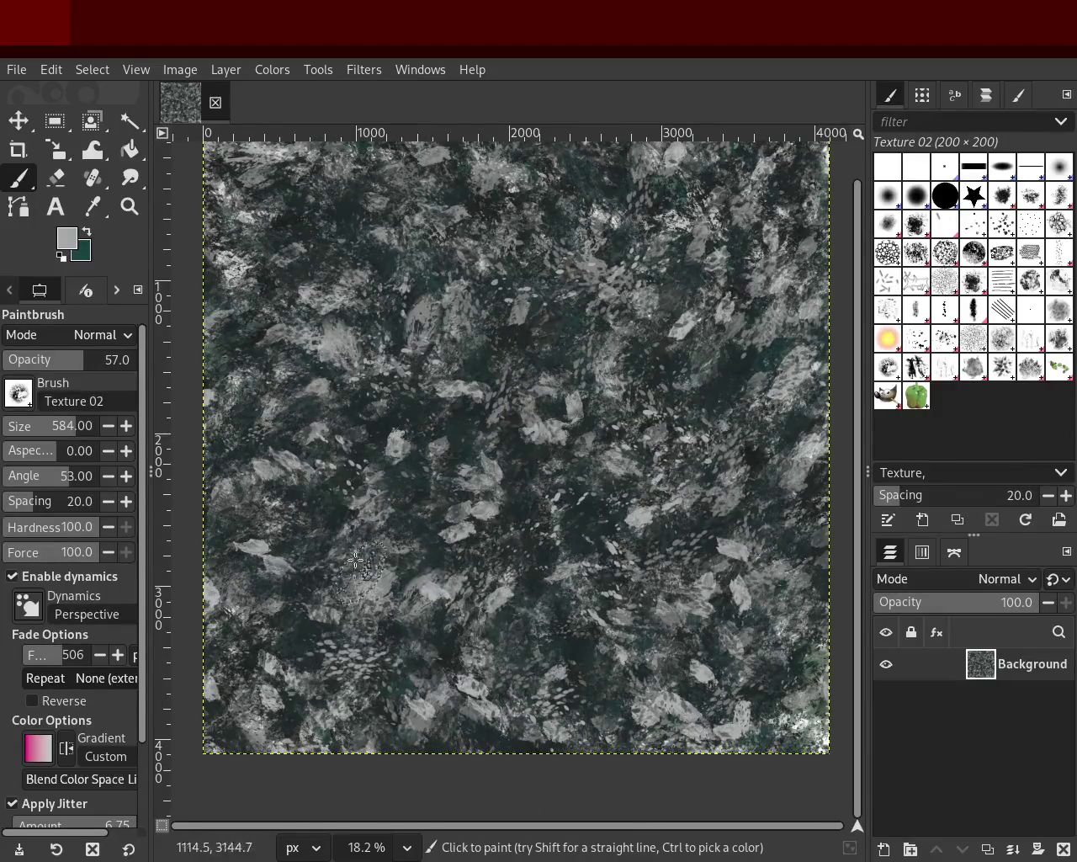
left_click(407, 357, "ctrl")
left_click(390, 336)
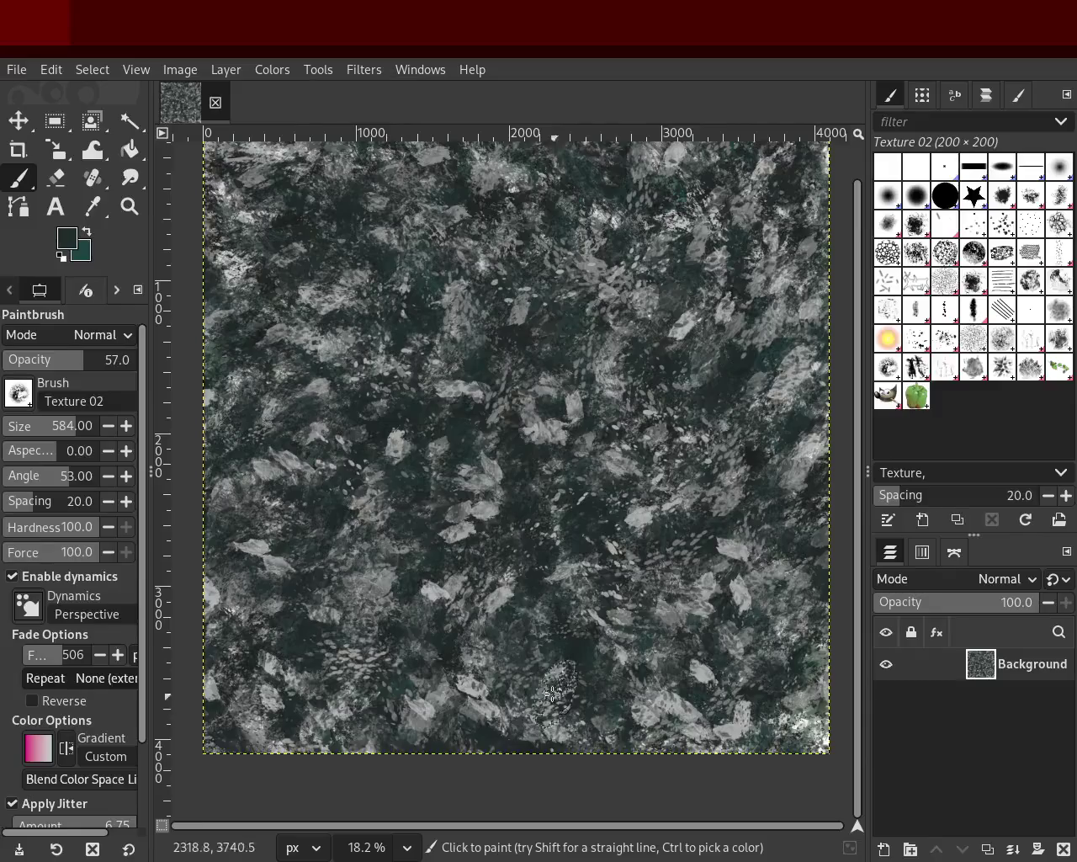
Paint dark teal Vegetation 01 dabs across the texture at size 489 and 83 opacity.
left_click(1003, 367)
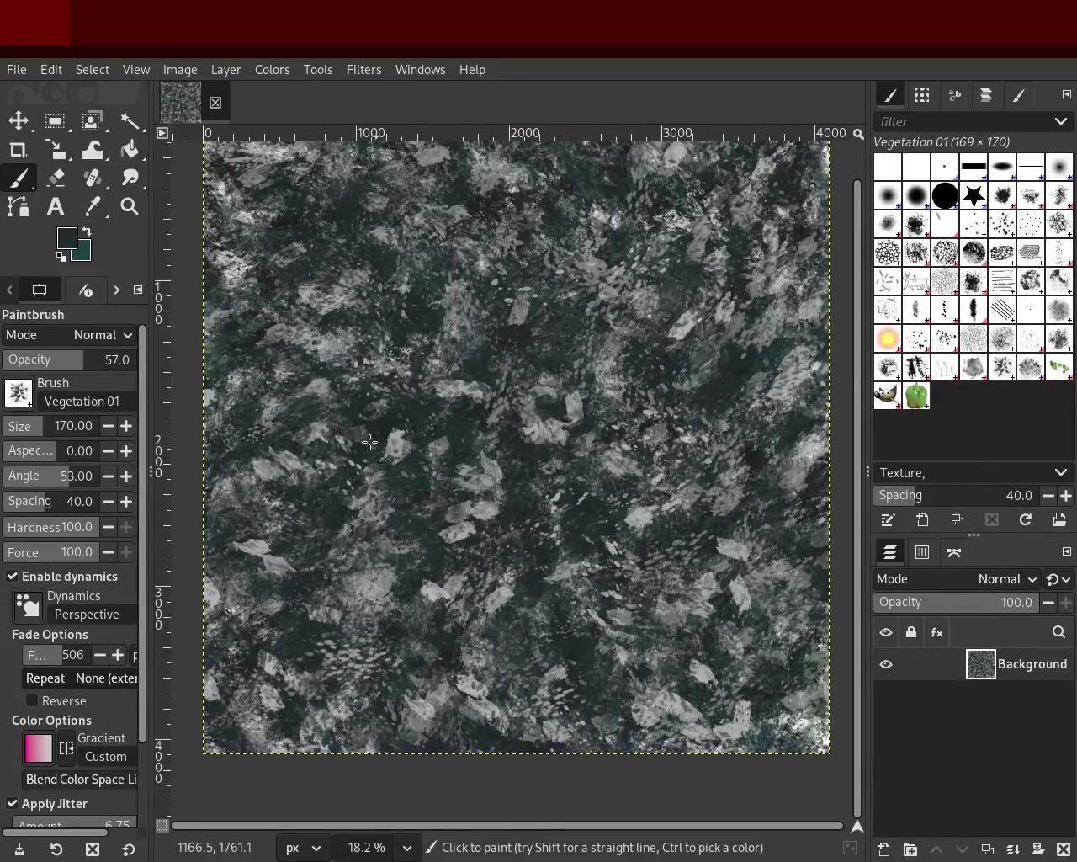
left_click(38, 428)
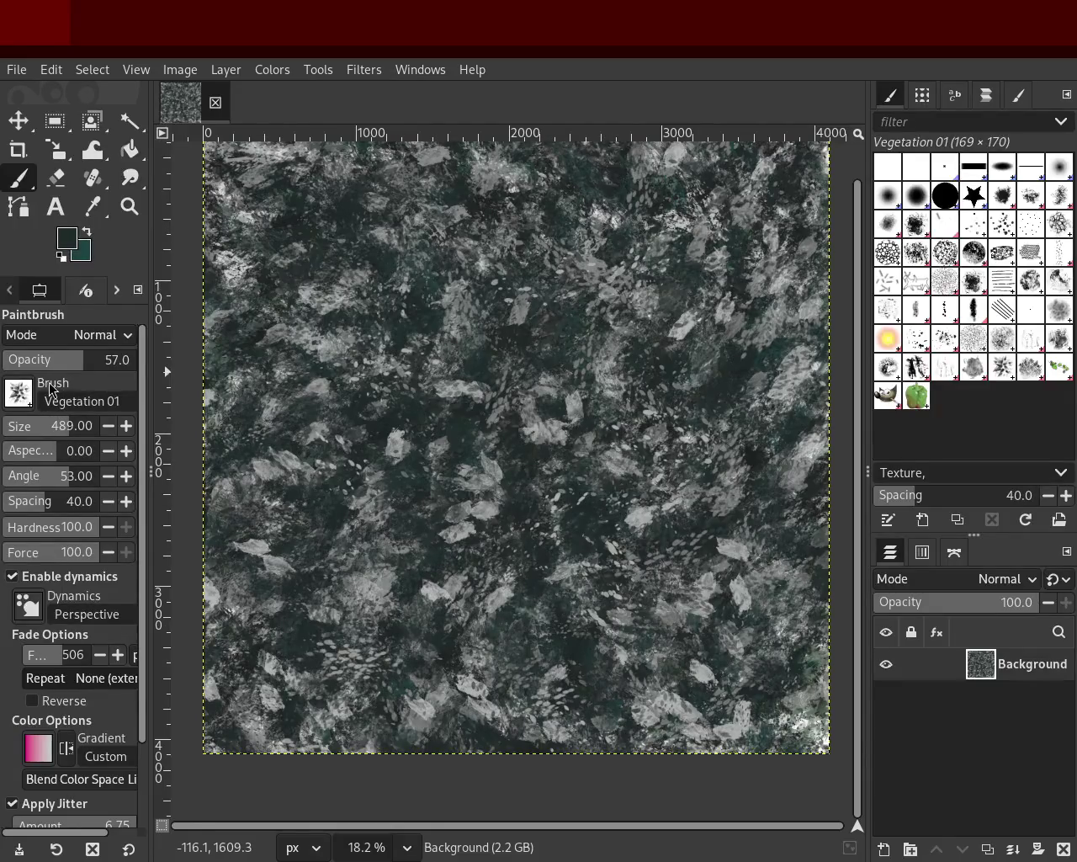
left_click(114, 360)
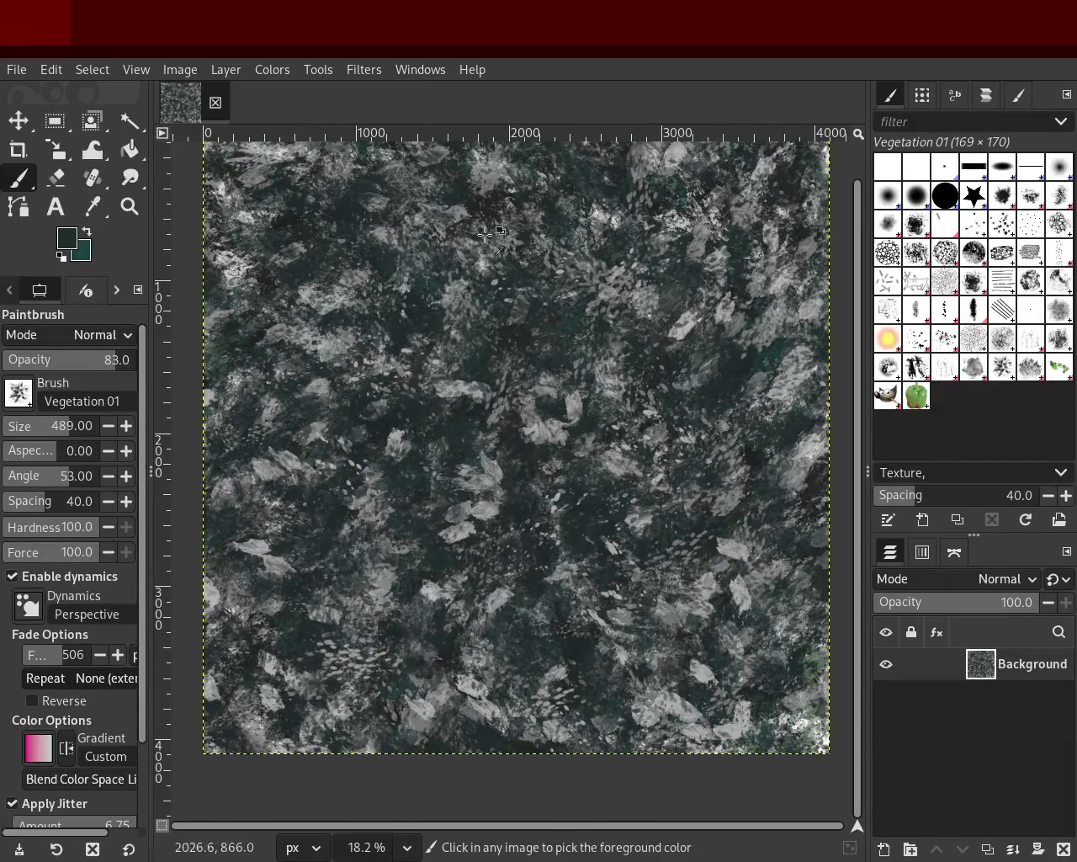
left_click_drag(375, 707, 670, 672)
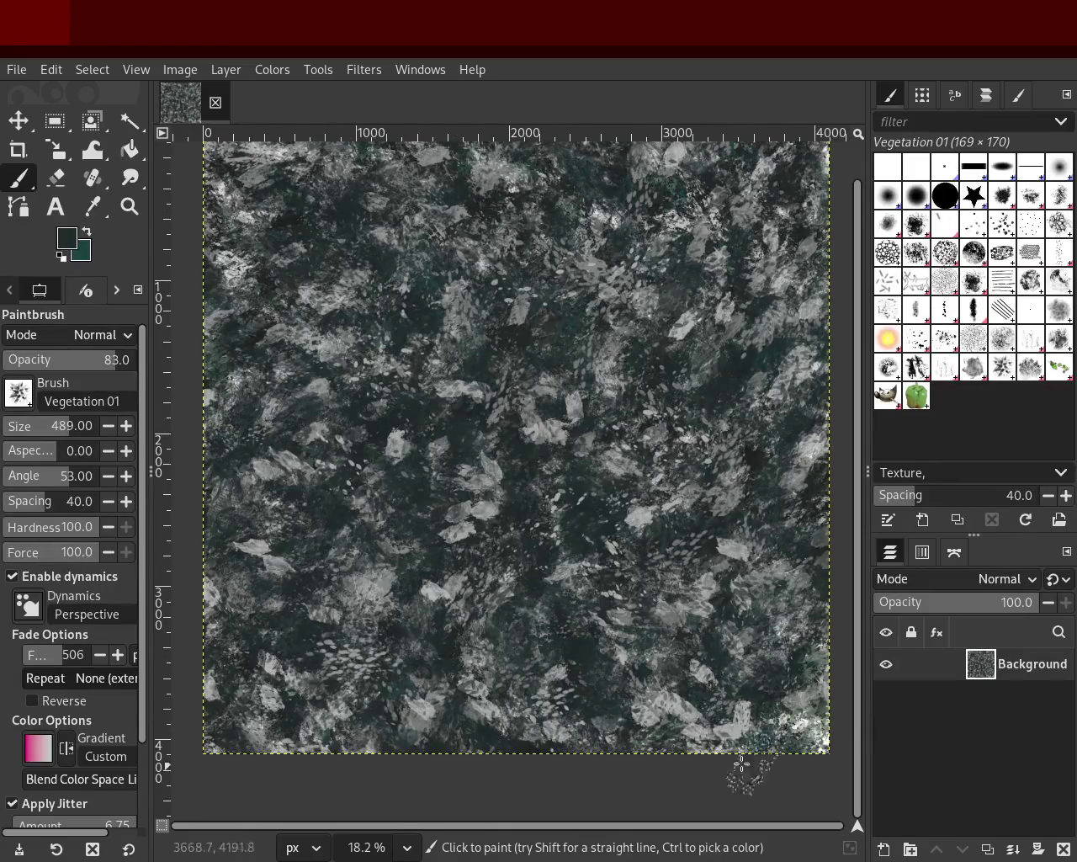
left_click(129, 206)
scroll(652, 392, "down", 3)
scroll(640, 383, "up", 2)
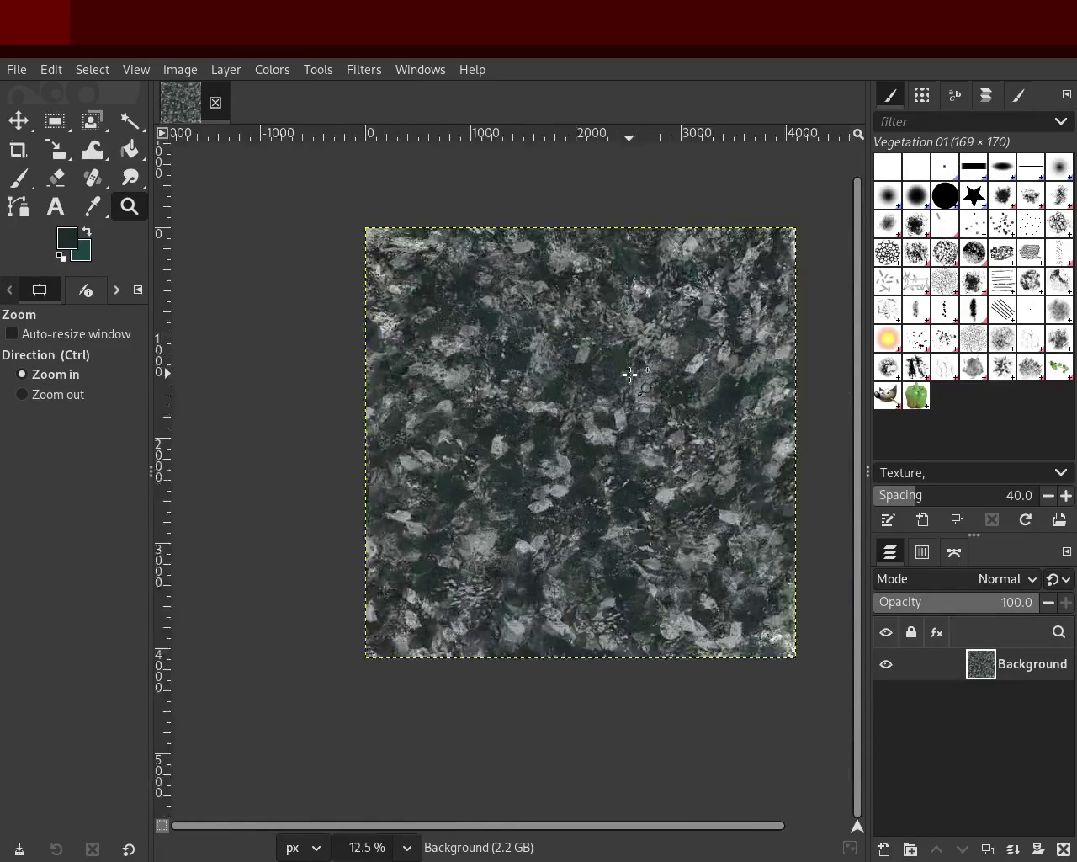
scroll(631, 375, "up", 3)
scroll(631, 374, "down", 3)
scroll(648, 372, "up", 2)
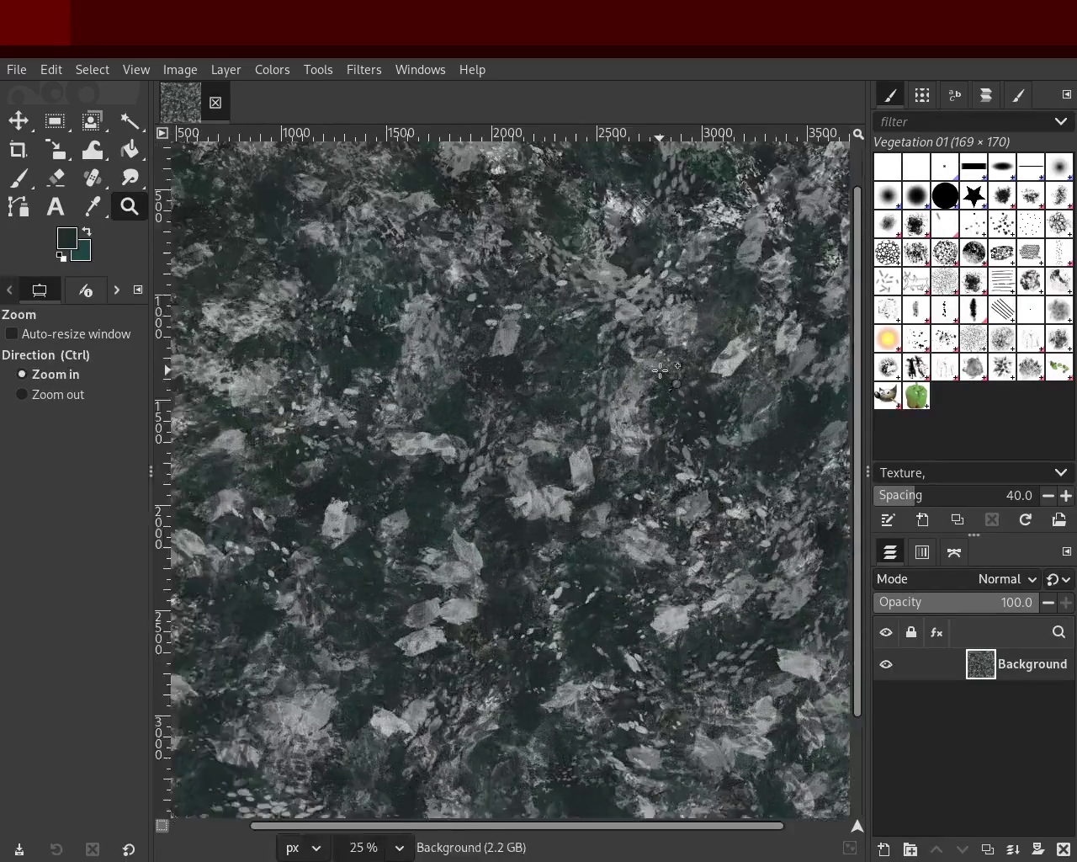
scroll(661, 370, "down", 1)
scroll(644, 383, "up", 1)
scroll(627, 395, "down", 2)
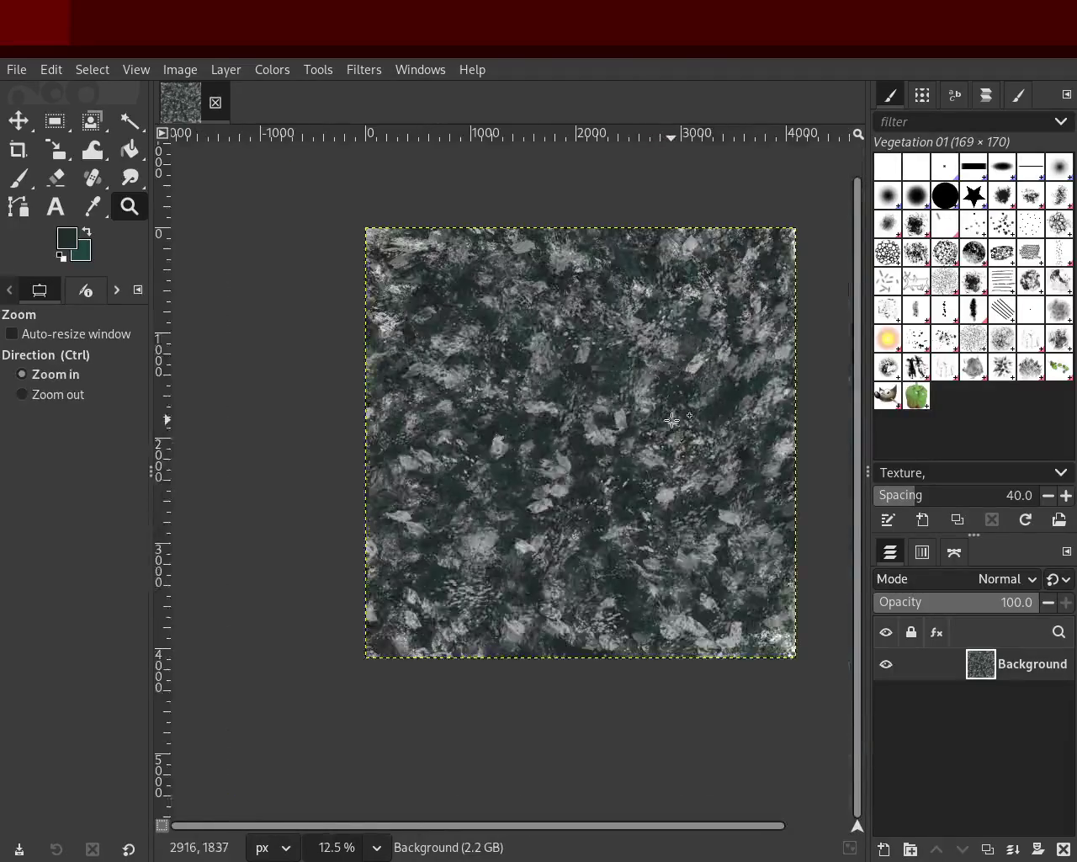
scroll(615, 408, "up", 1)
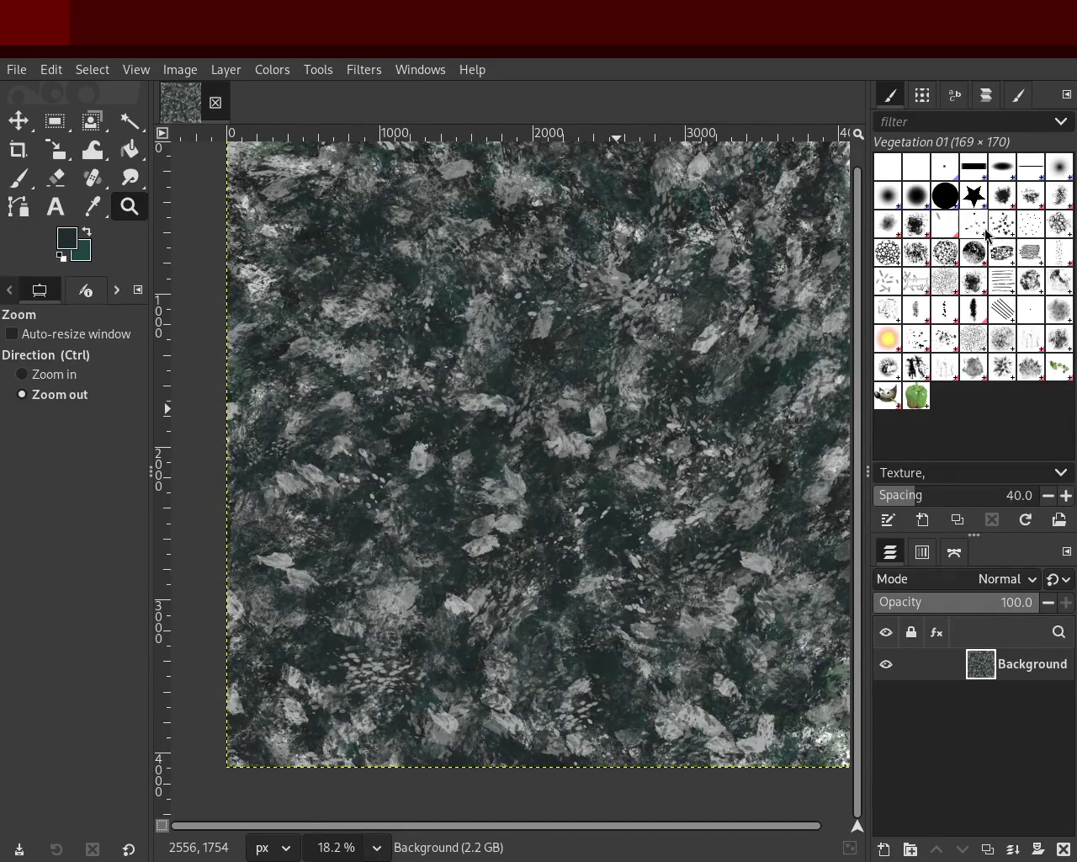
Select the Cell 02 brush at size 361 and sample a lighter grey from the canvas.
left_click(986, 233)
left_click(18, 177)
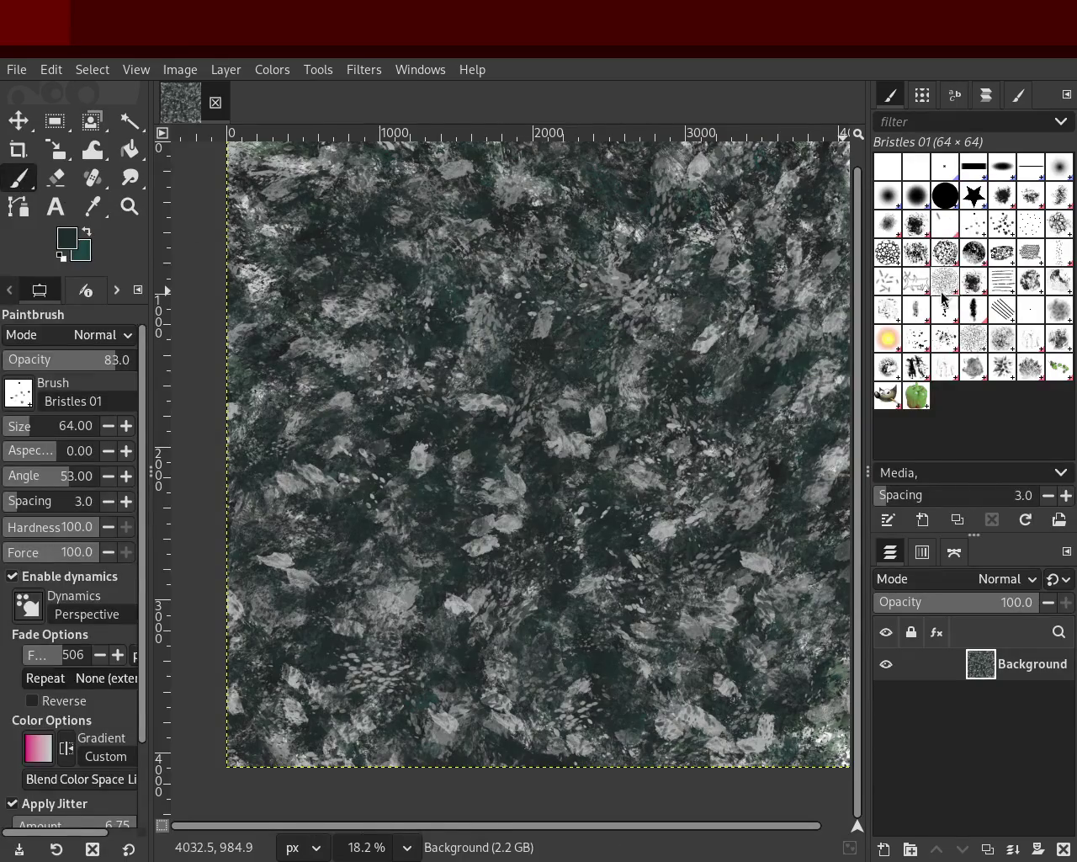
left_click(889, 252)
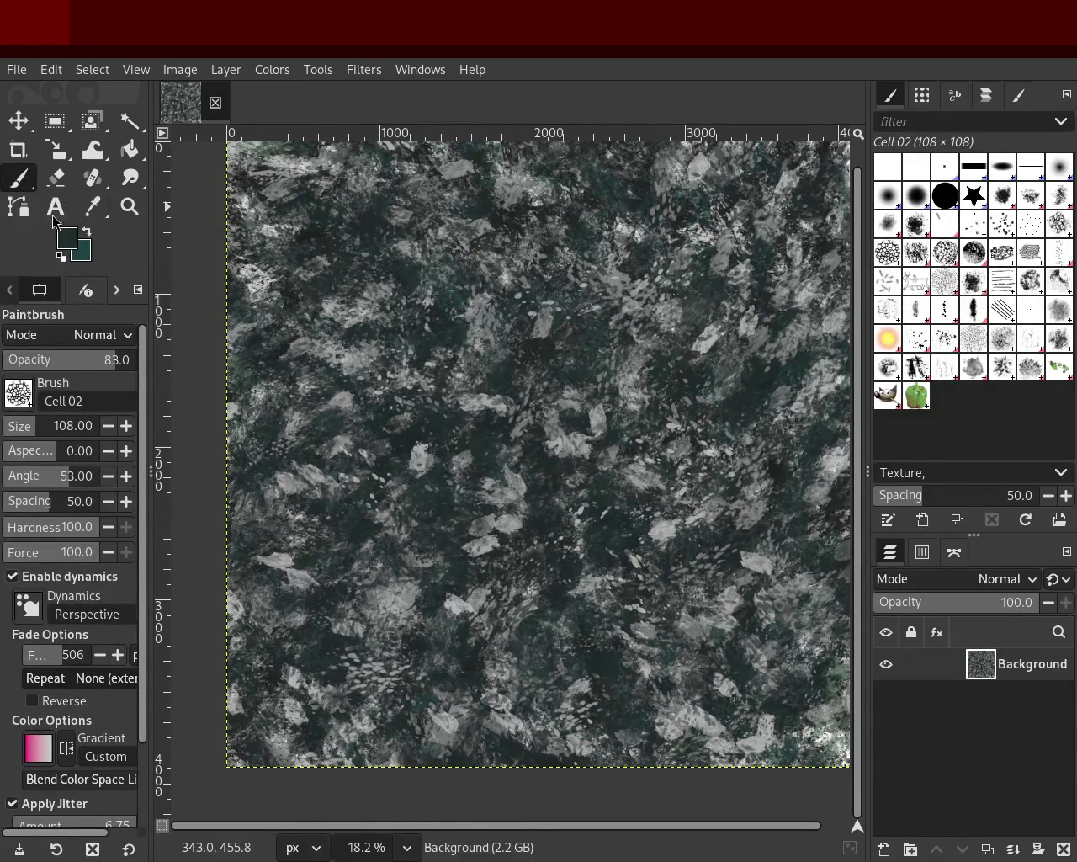
left_click(601, 427, "ctrl")
left_click_drag(21, 429, 55, 426)
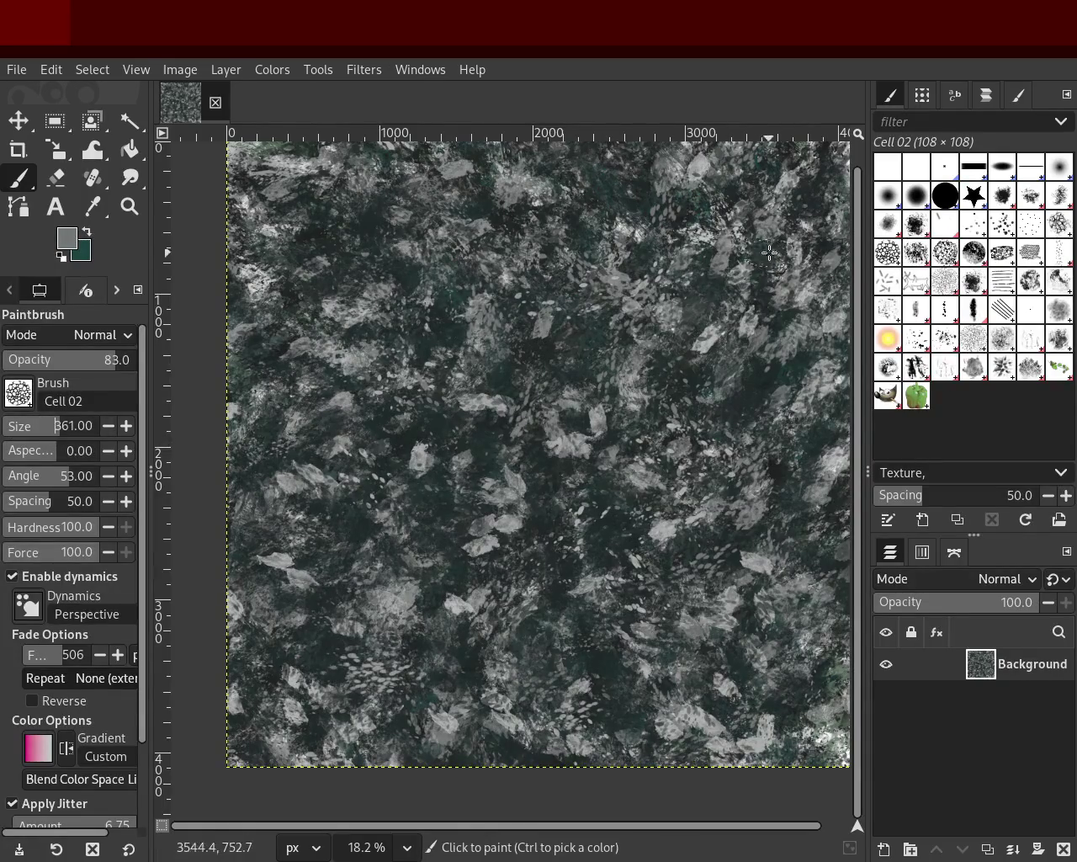
left_click(410, 460, "ctrl")
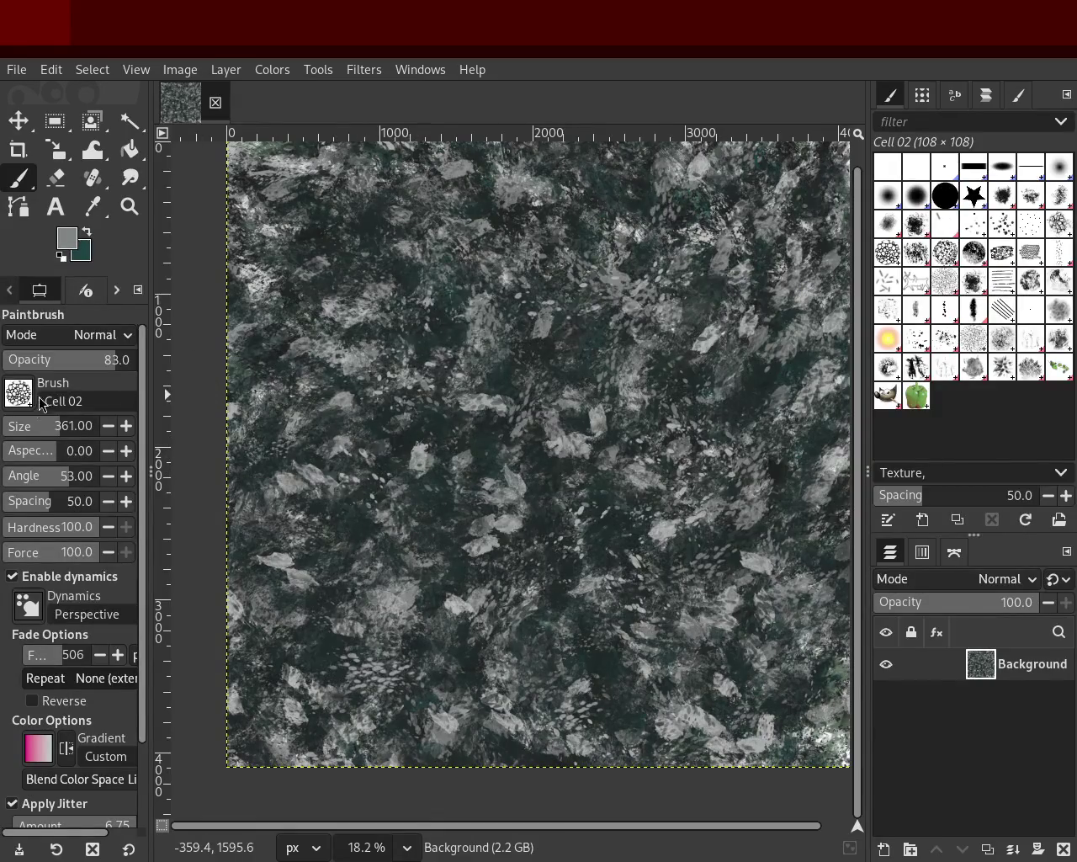
left_click(480, 411, "ctrl")
Test Cell 02 stamps at sizes 361 and 704, undo them, and set opacity to 24.
left_click_drag(623, 261, 351, 602)
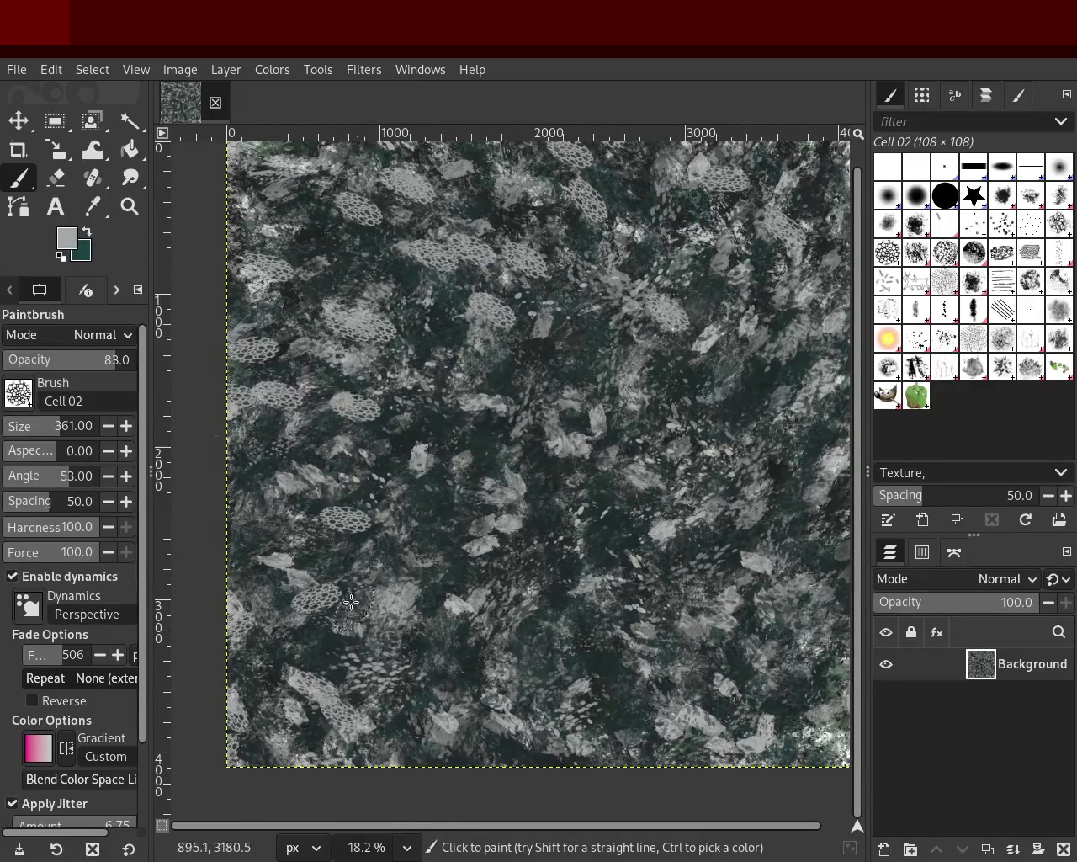
key("ctrl+z")
left_click(71, 426)
left_click_drag(418, 619, 687, 359)
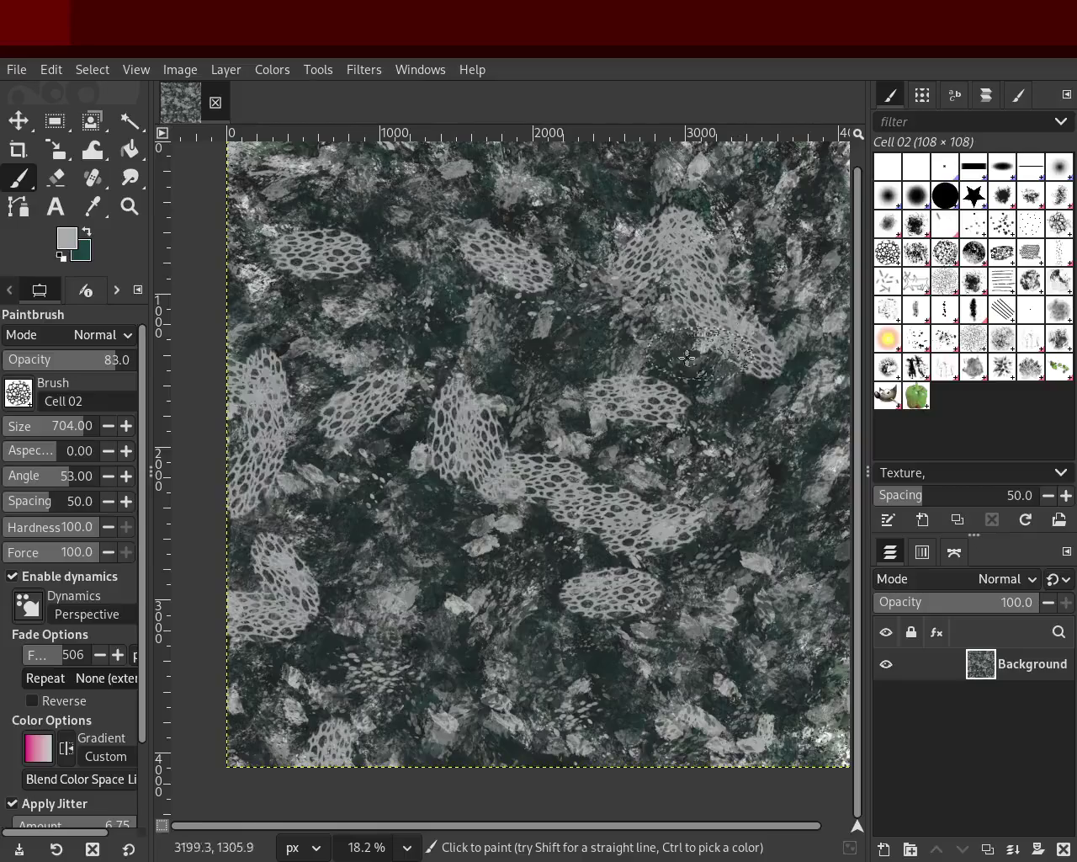
key("ctrl+z")
left_click(101, 359)
type("24")
key("Return")
Lower the opacity to 11 and paint very faint cell-mesh strokes across the texture.
left_click_drag(192, 590, 623, 342)
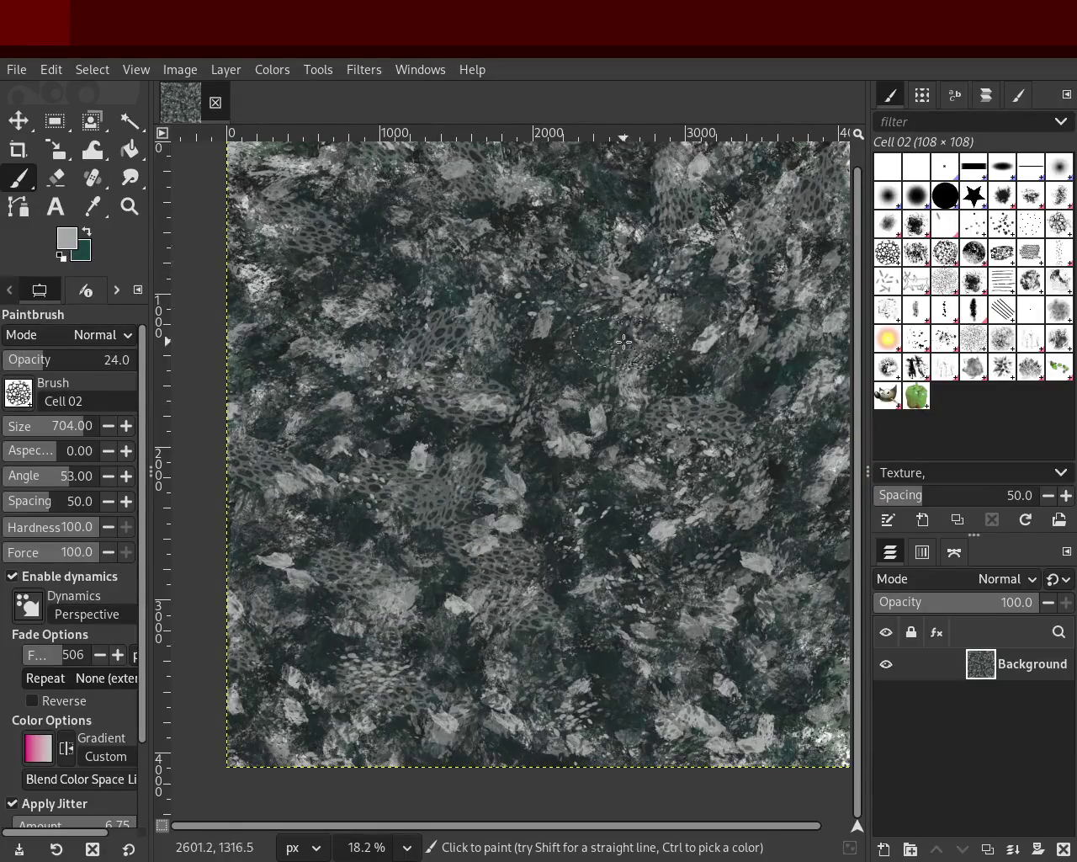
key("ctrl+z")
left_click(101, 359)
type("11")
key("Return")
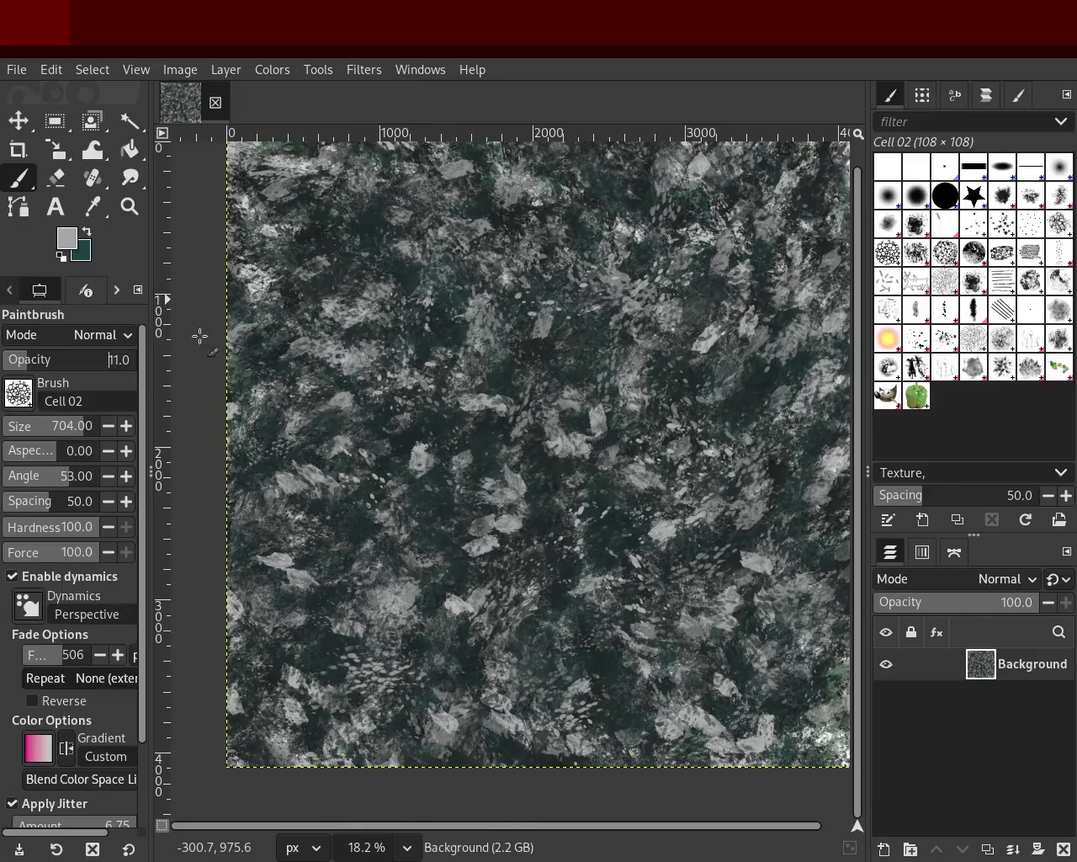
left_click_drag(200, 336, 860, 612)
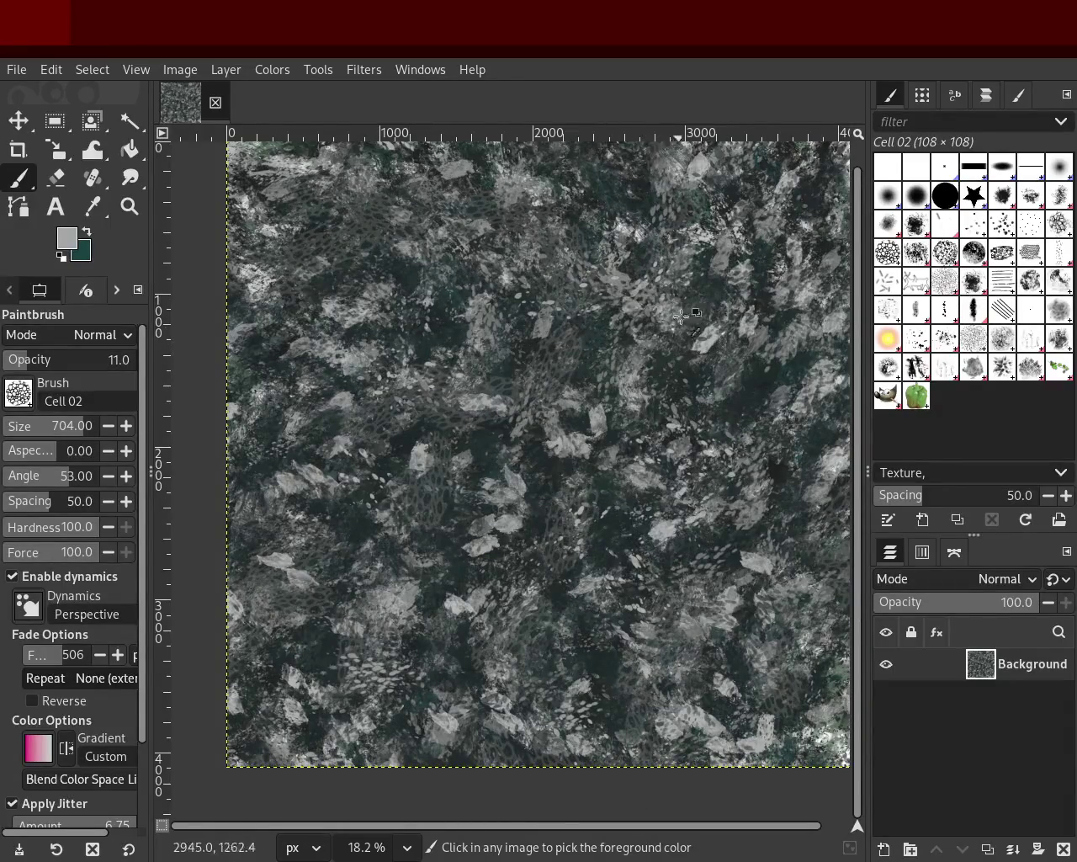
left_click_drag(684, 316, 327, 345)
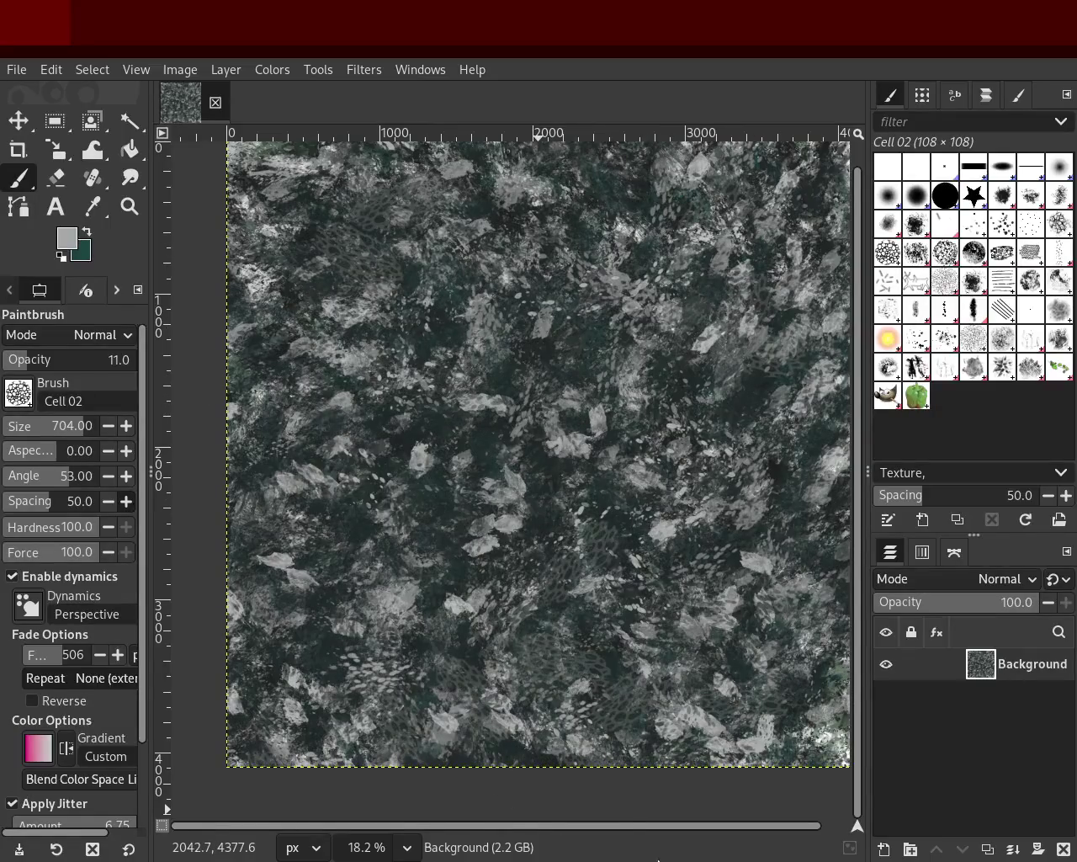
Undo the last two cell-mesh strokes and select the Pencil 02 brush.
key("ctrl")
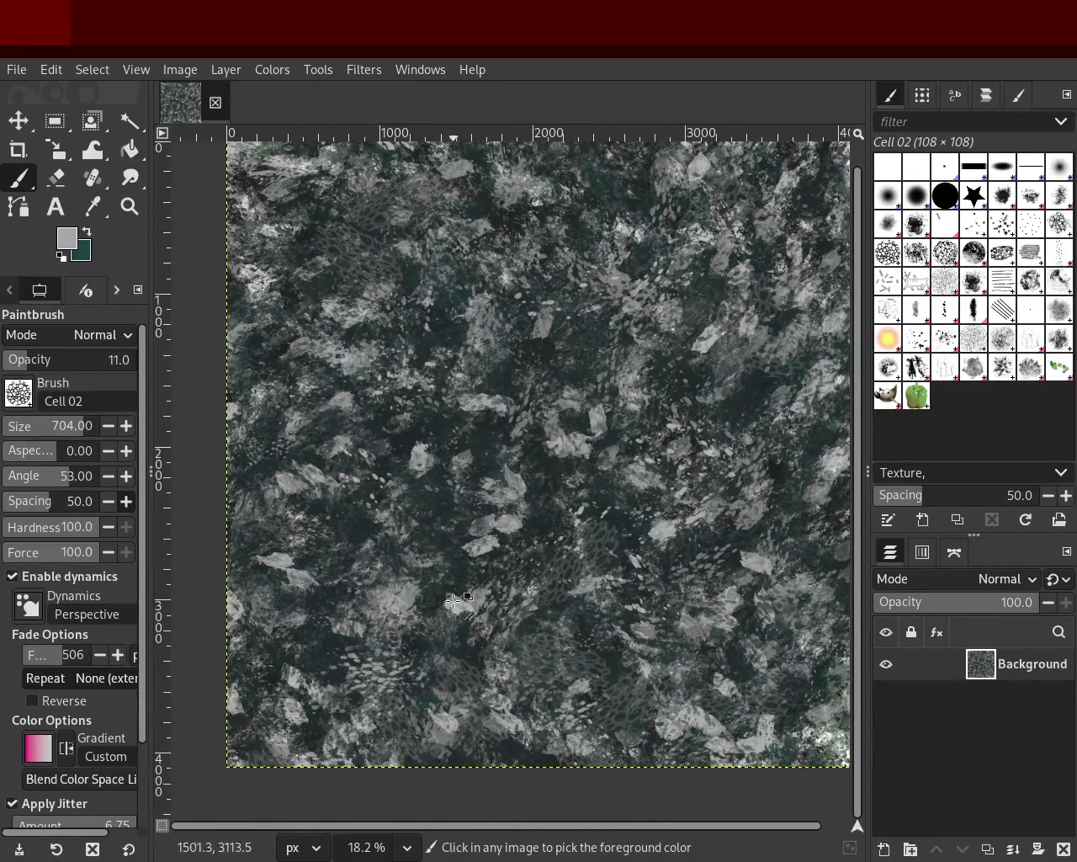
key("ctrl+z")
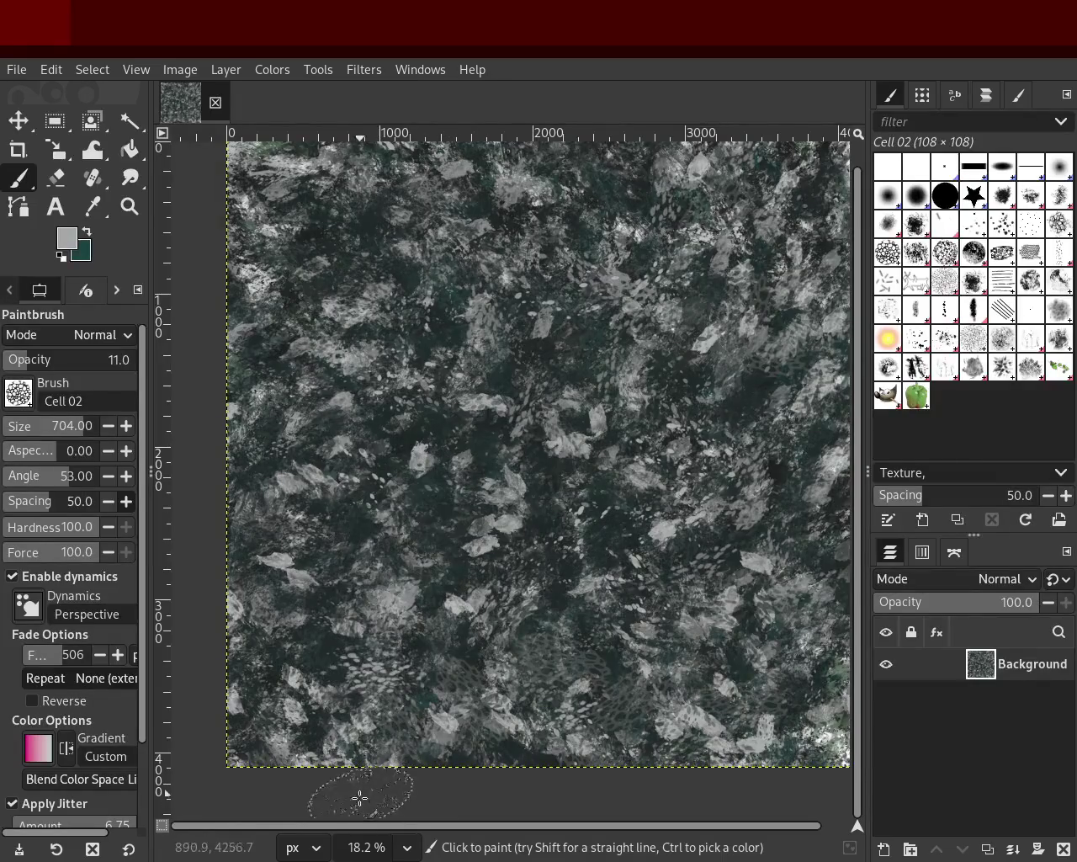
key("ctrl+z")
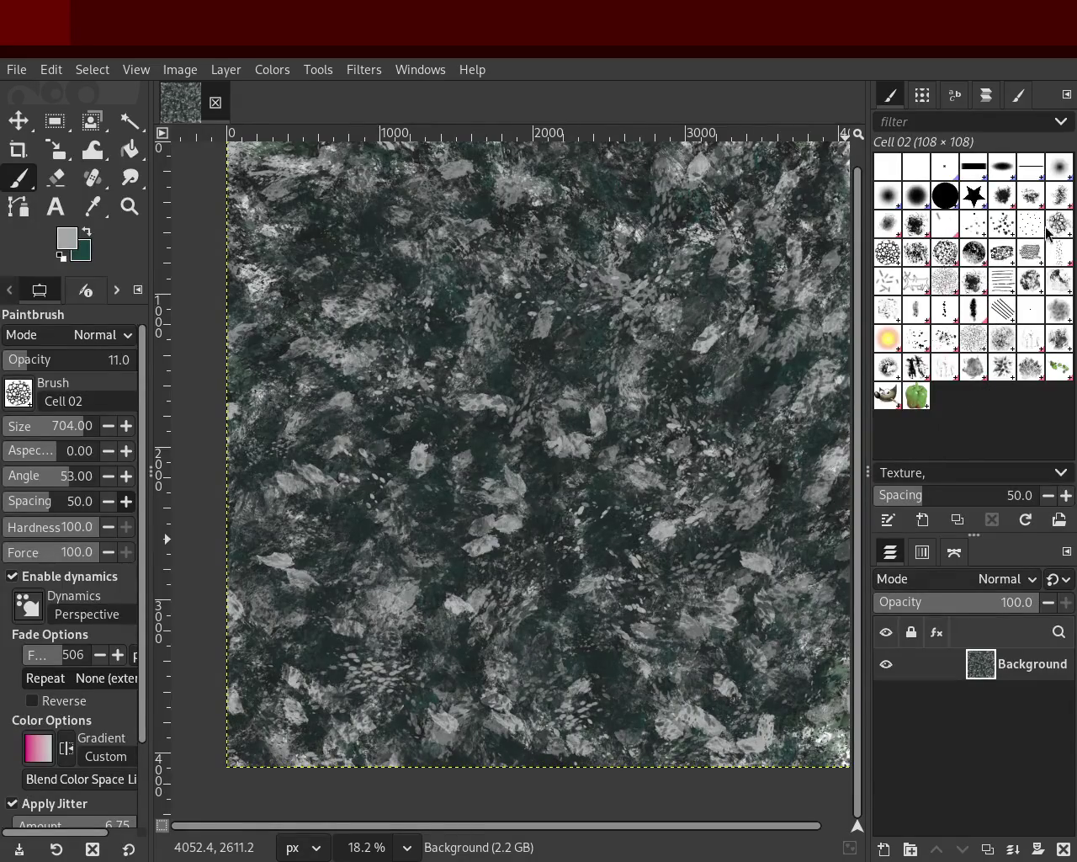
left_click(945, 310)
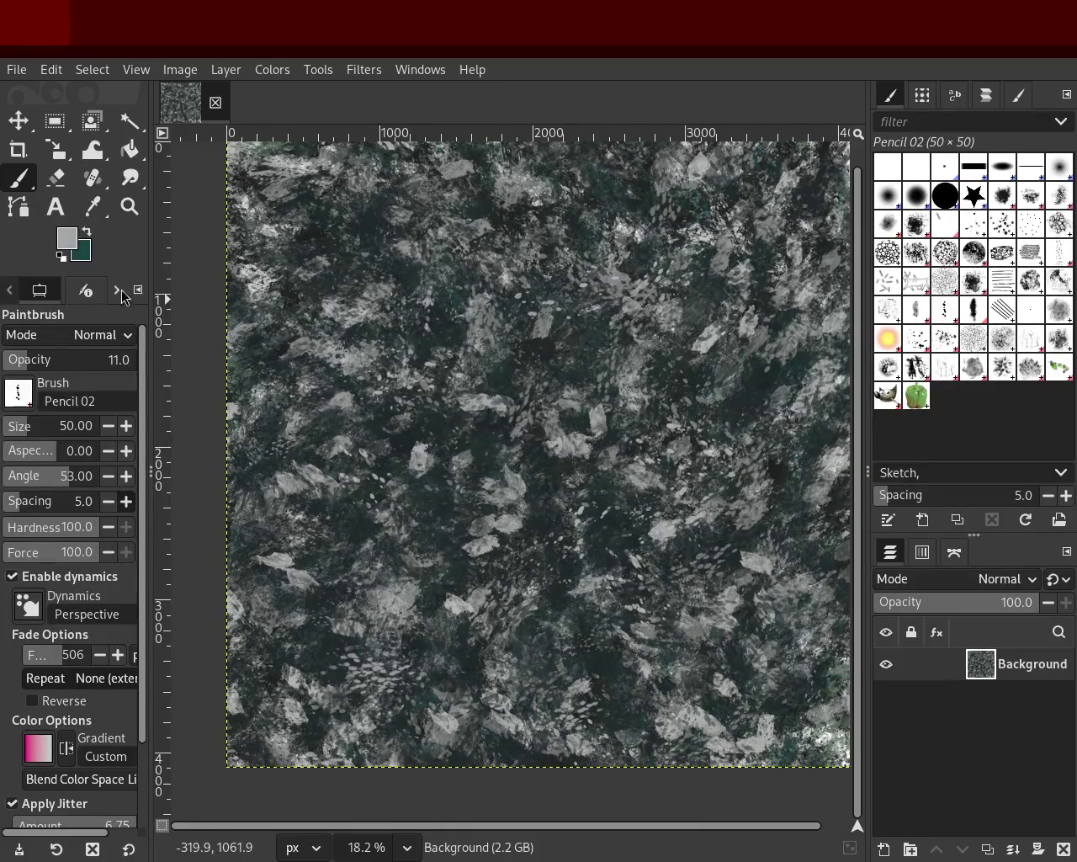
Enlarge the Pencil 02 brush, zoom to 50%, and sample a dark colour from the texture.
left_click(37, 425)
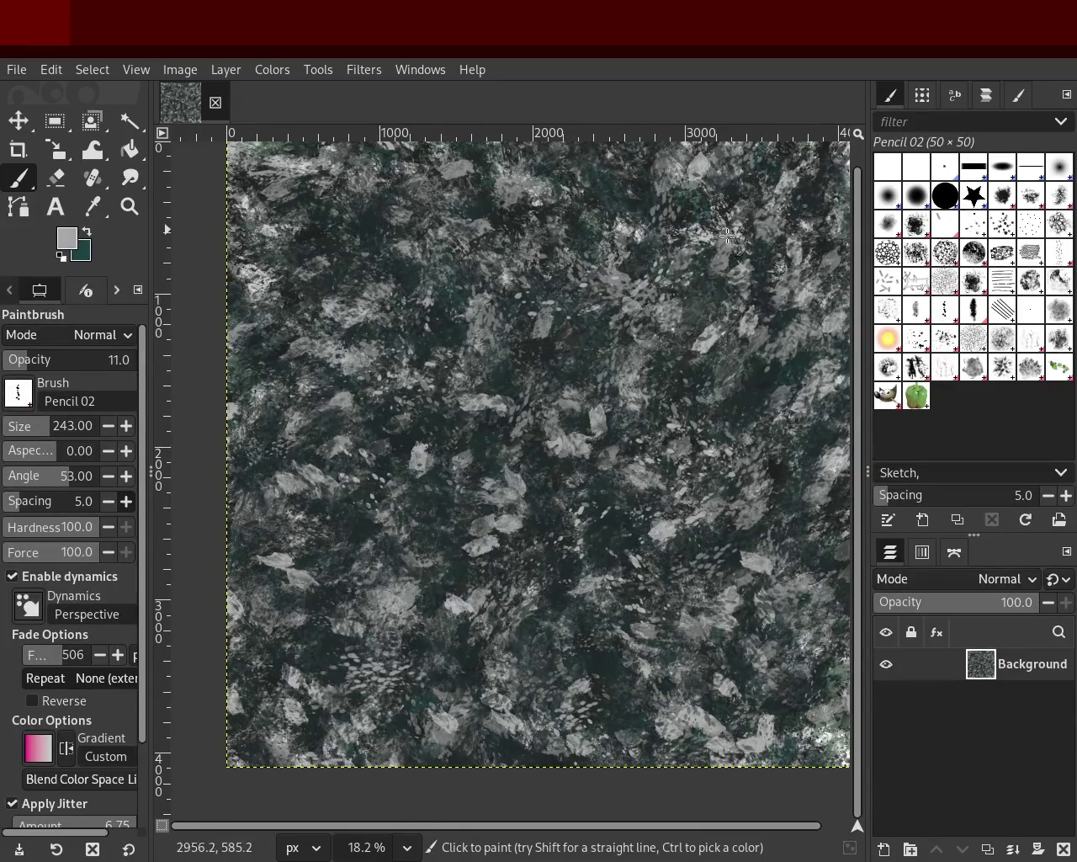
key("ctrl")
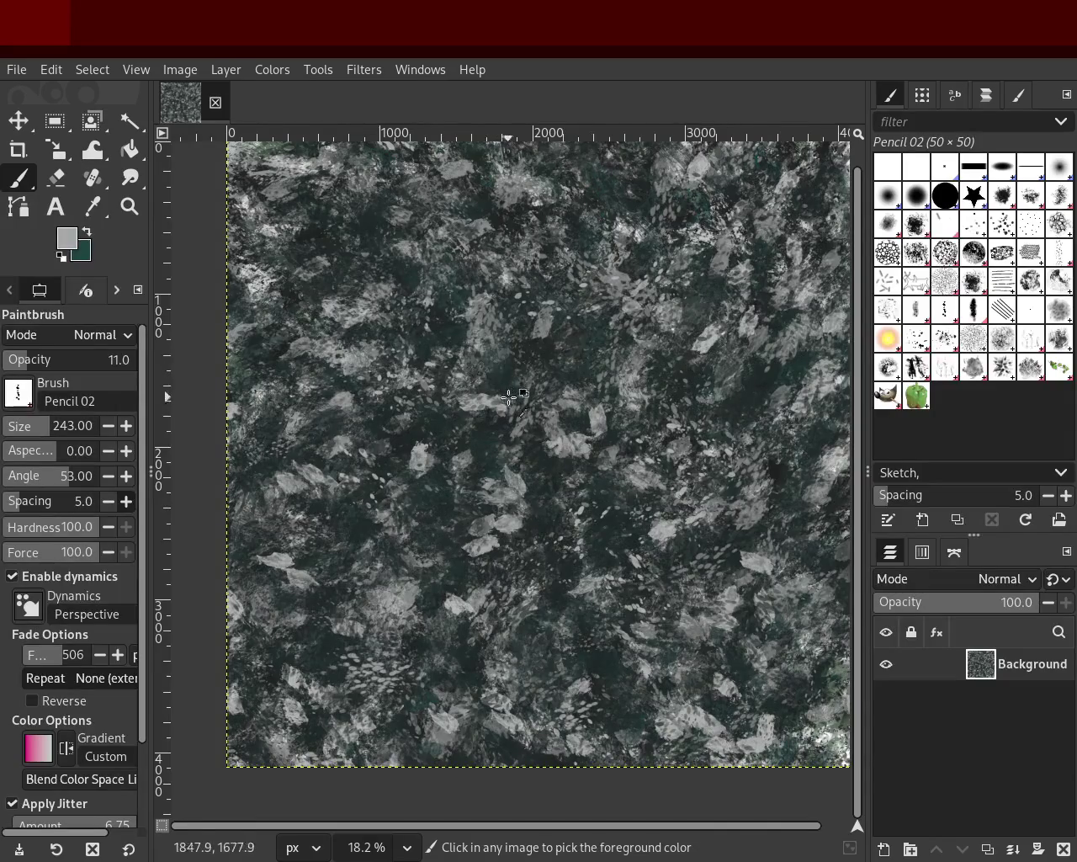
left_click(513, 397, "ctrl")
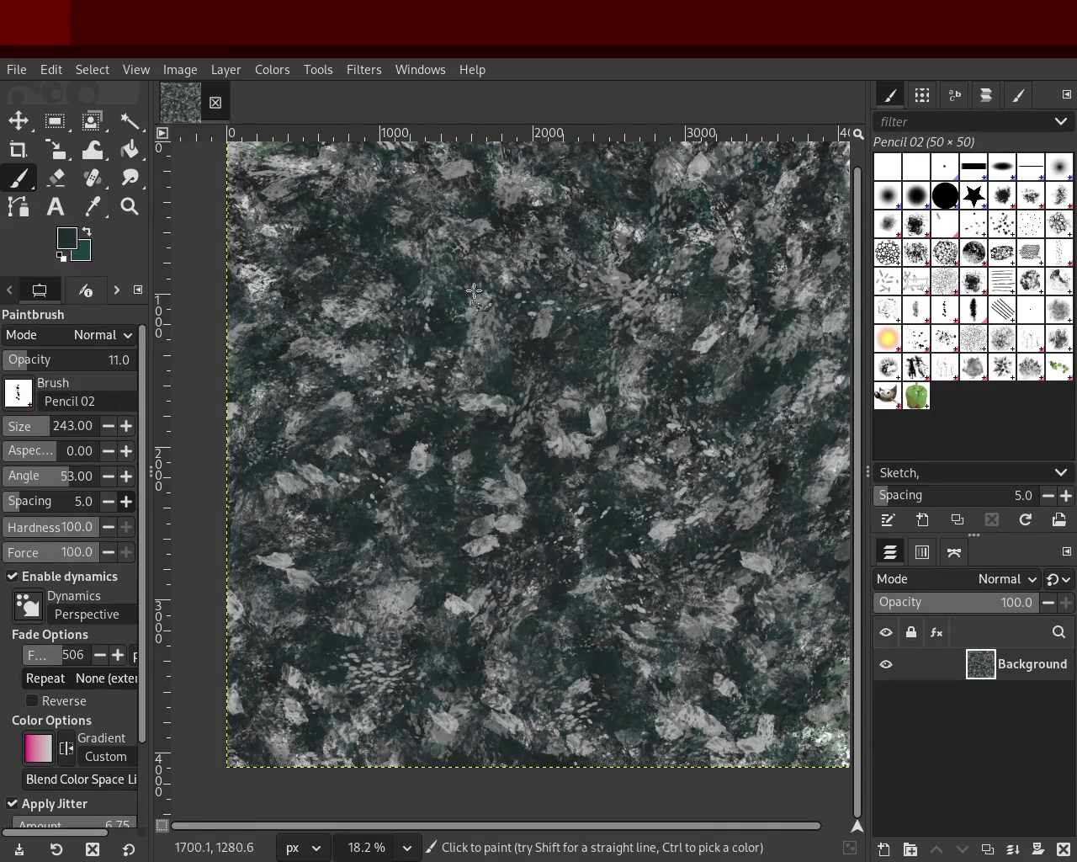
key("z")
left_click(570, 319)
left_click(570, 319)
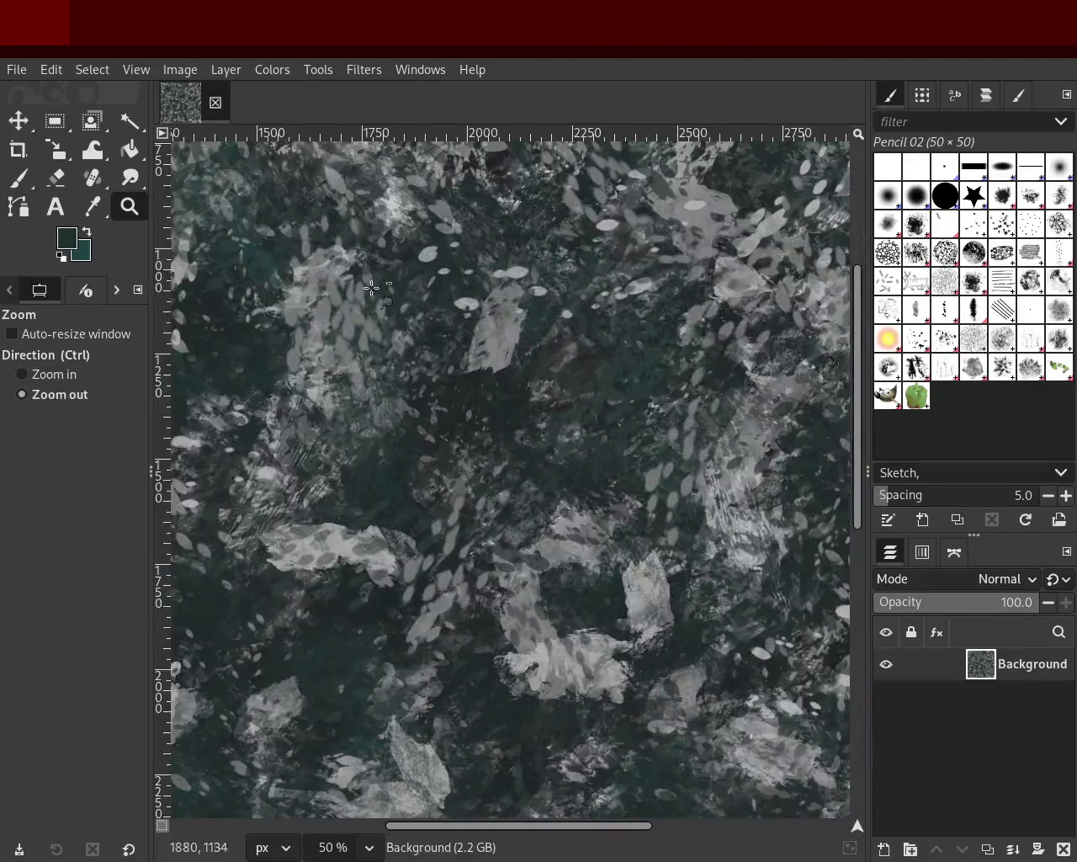
key("p")
left_click(467, 399, "ctrl")
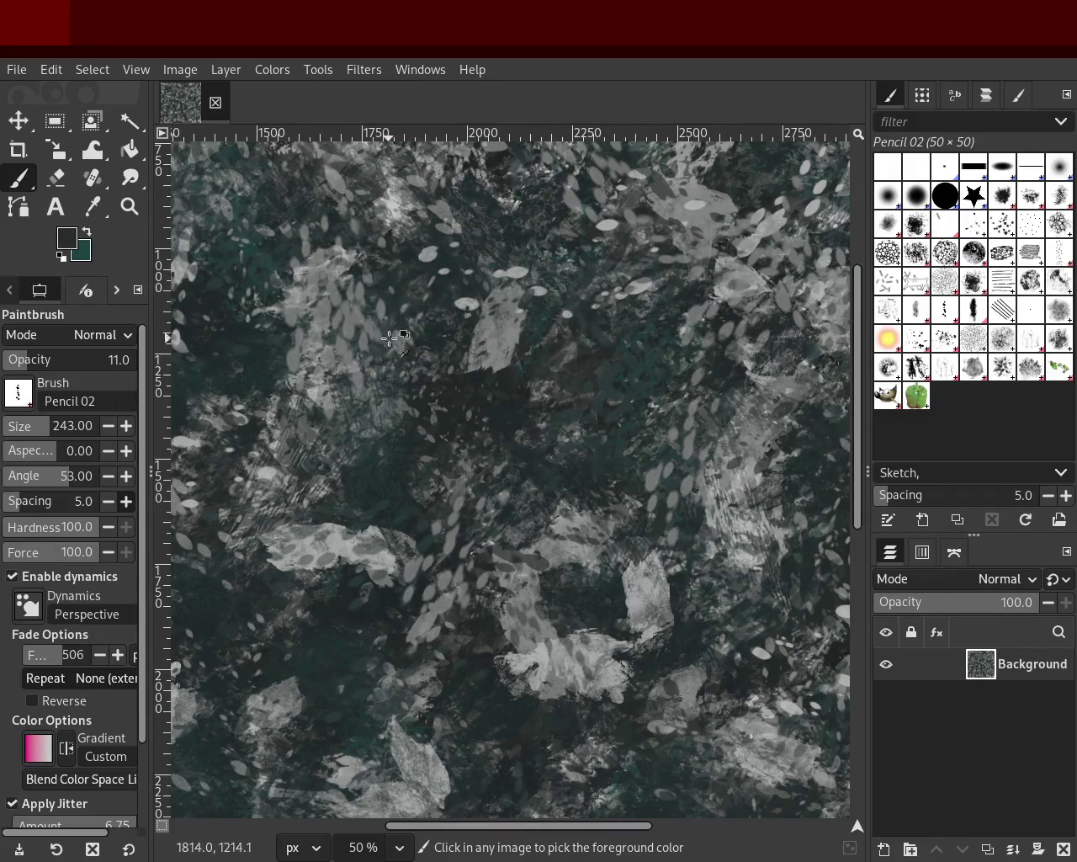
Paint large dark pencil dabs at size 603 and full opacity, undoing part of them.
left_click(52, 433)
type("603")
key("Return")
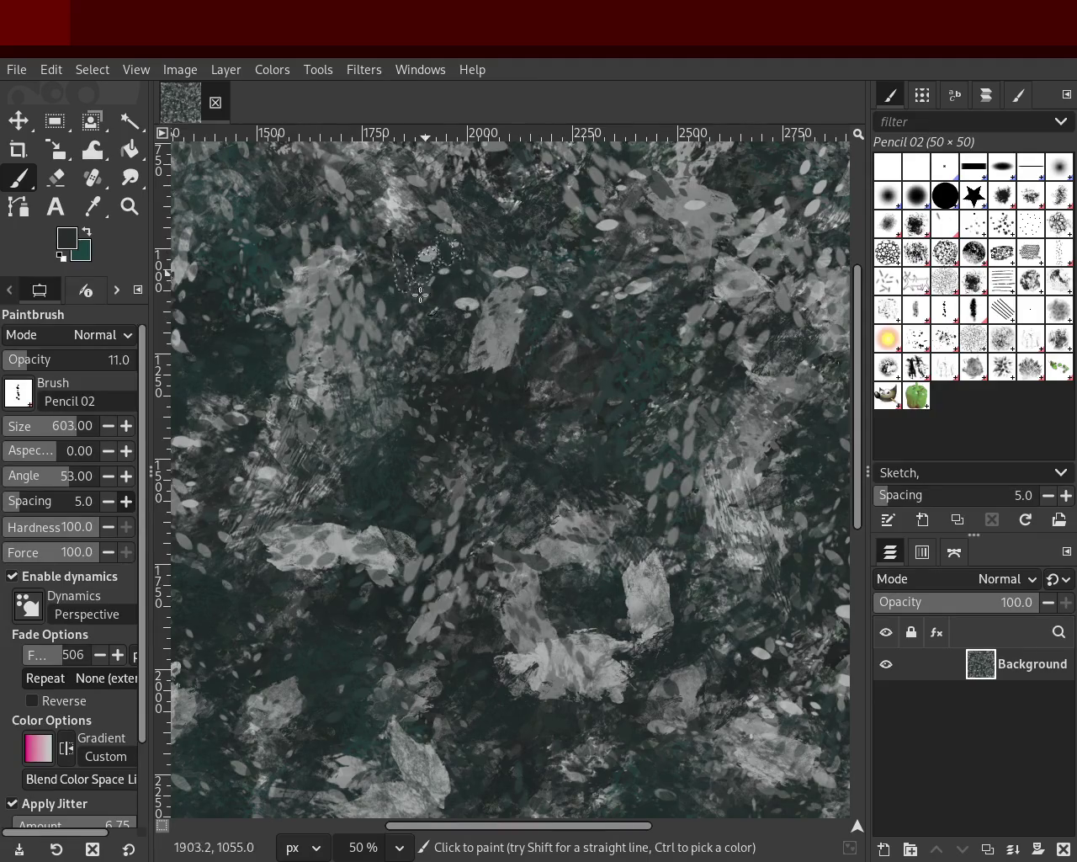
left_click_drag(116, 367, 143, 367)
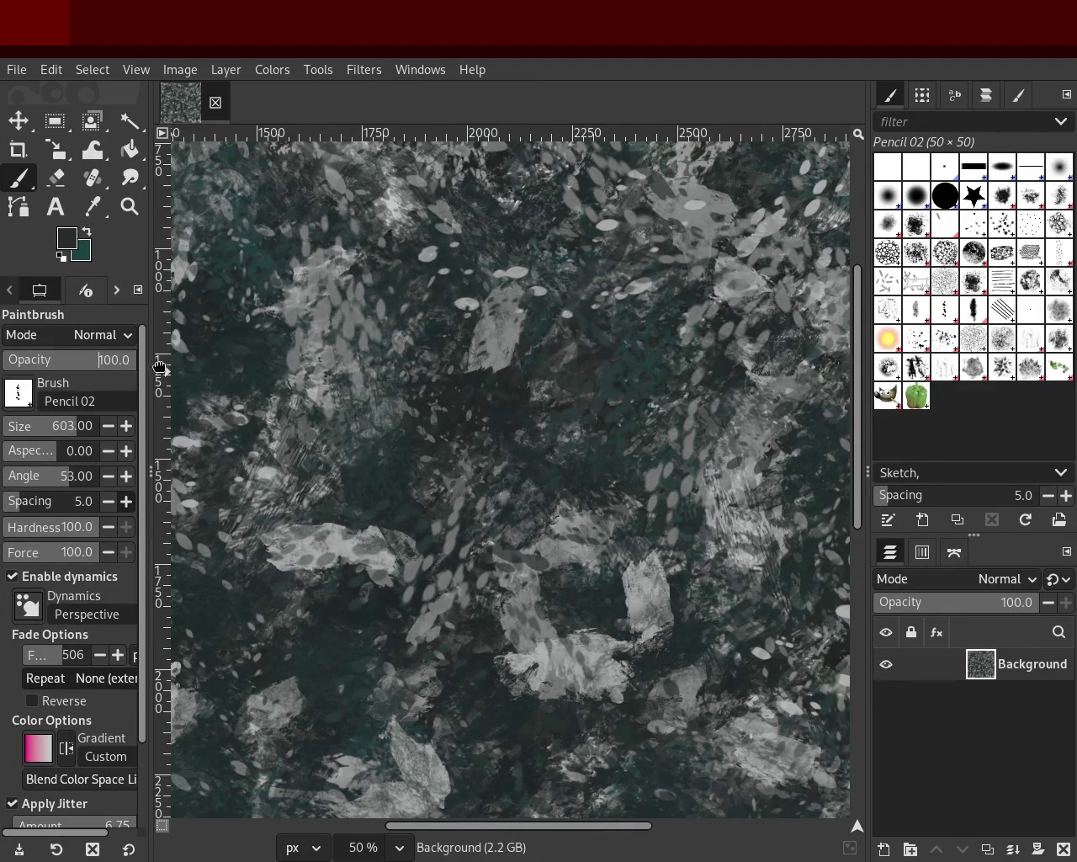
mouse_move(359, 447)
left_mouse_down()
mouse_move(505, 277)
mouse_move(259, 387)
left_mouse_up()
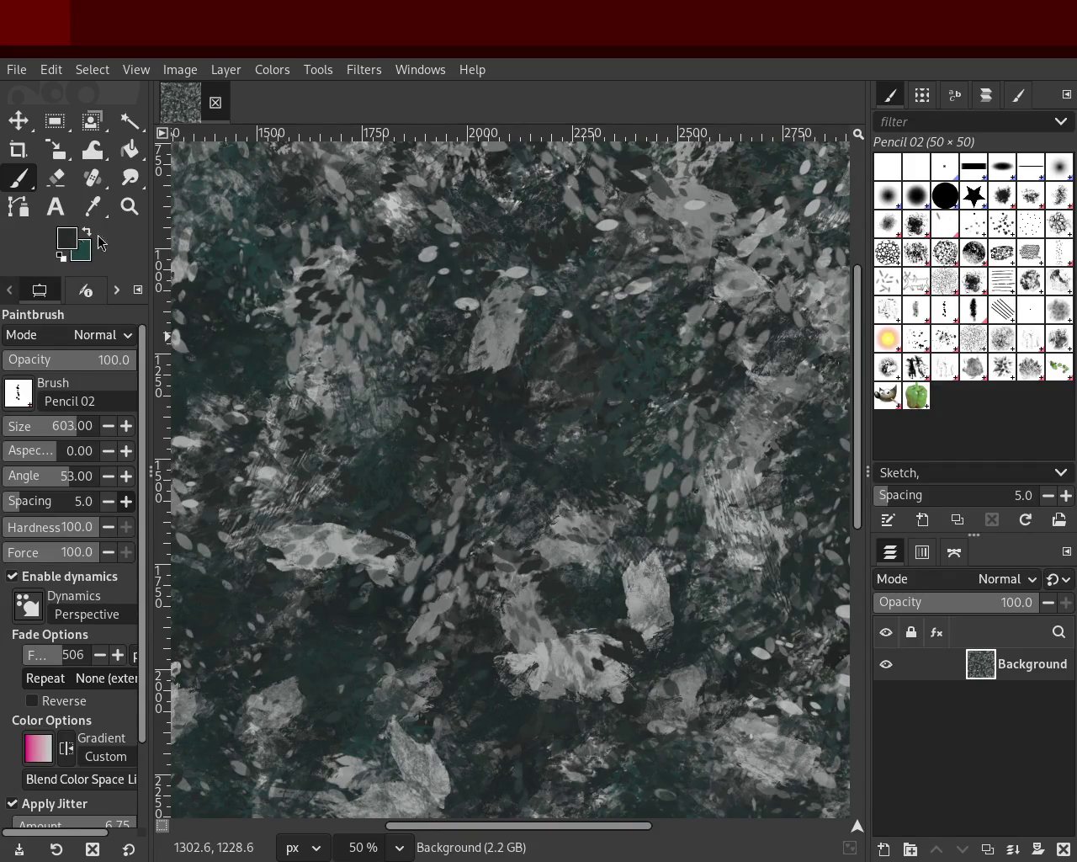
key("ctrl+z")
Try small dark dabs at size 124, undo them, and set opacity to 76.
left_click(40, 433)
mouse_move(183, 376)
left_mouse_down()
mouse_move(251, 426)
mouse_move(478, 531)
mouse_move(386, 422)
mouse_move(766, 195)
left_mouse_up()
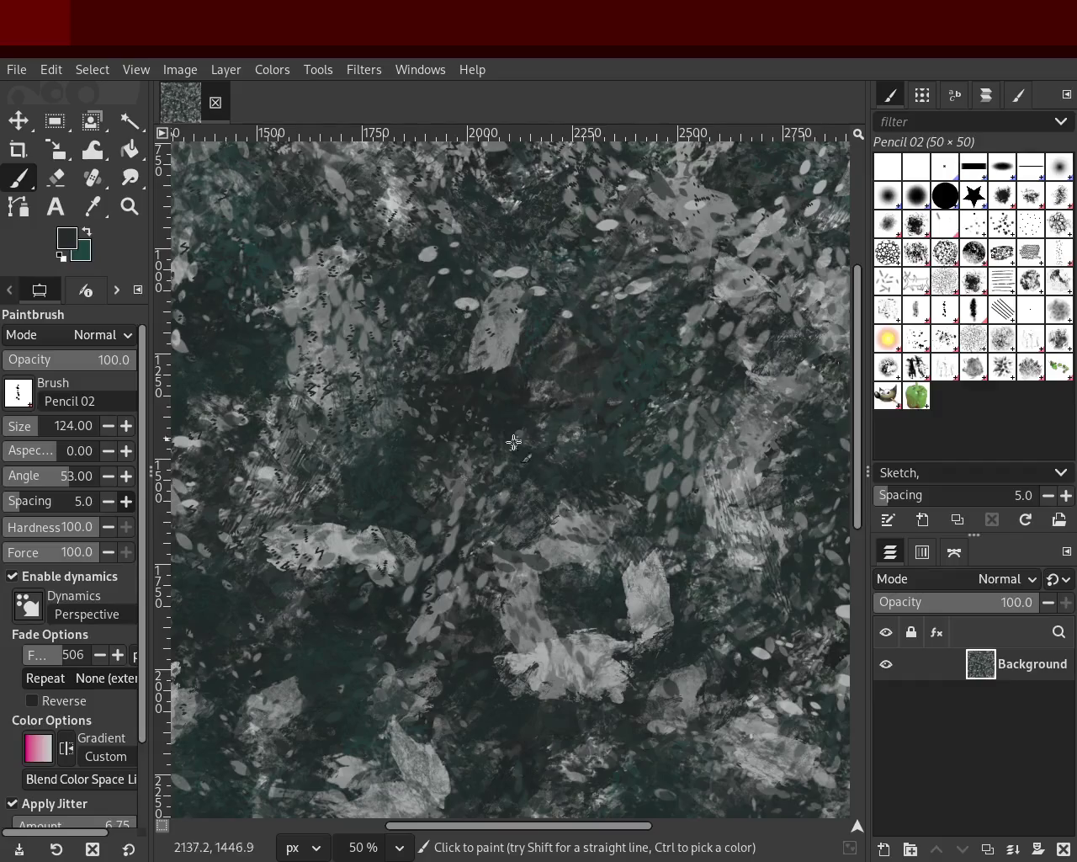
key("ctrl+z")
left_click(102, 366)
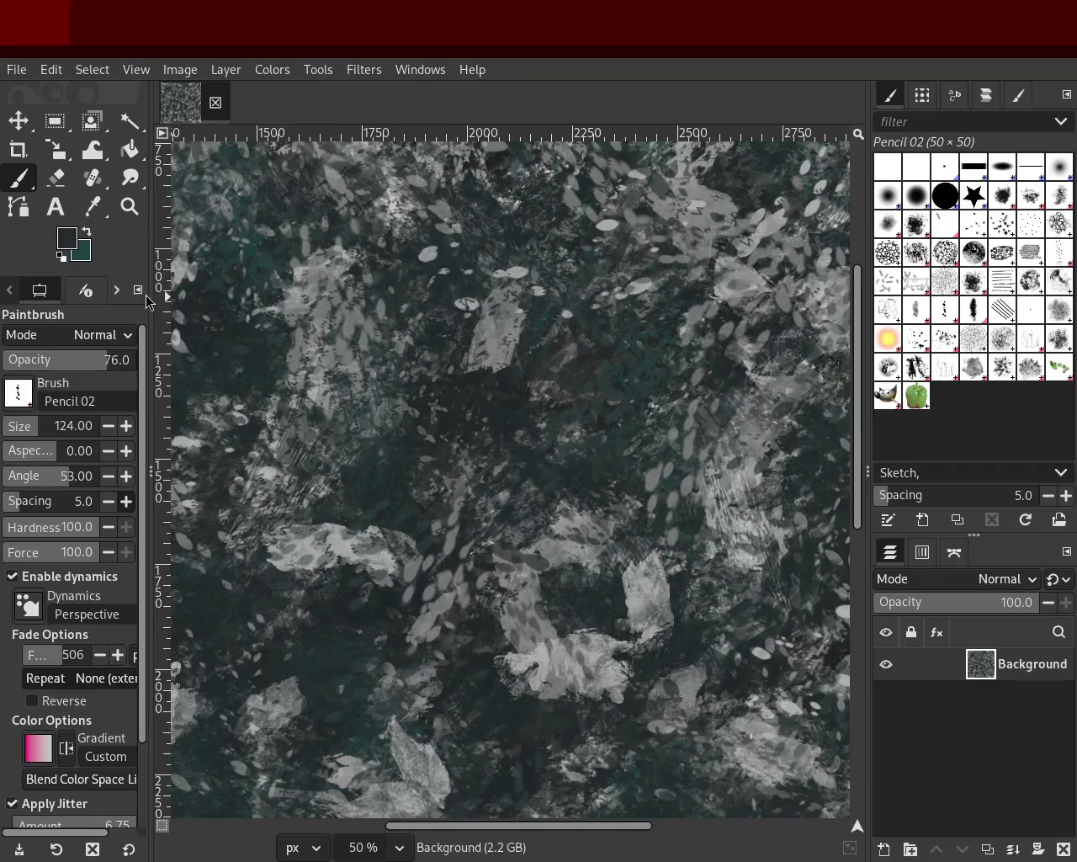
left_click(129, 206)
scroll(596, 425, "up", 1, "ctrl")
scroll(596, 425, "down", 3, "ctrl")
Zoom out to 18.2% to show the whole granite texture and return to the Paintbrush.
scroll(596, 425, "down", 2, "ctrl")
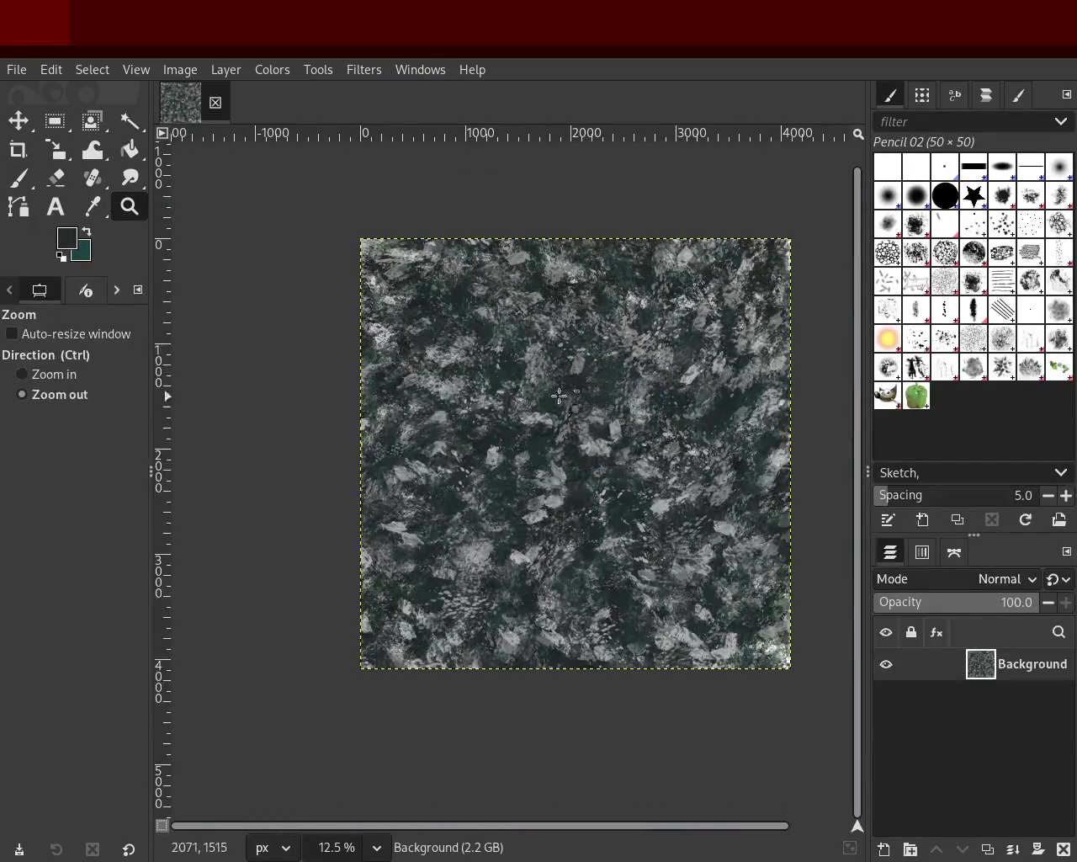
left_click(594, 425)
left_click(565, 421, "ctrl")
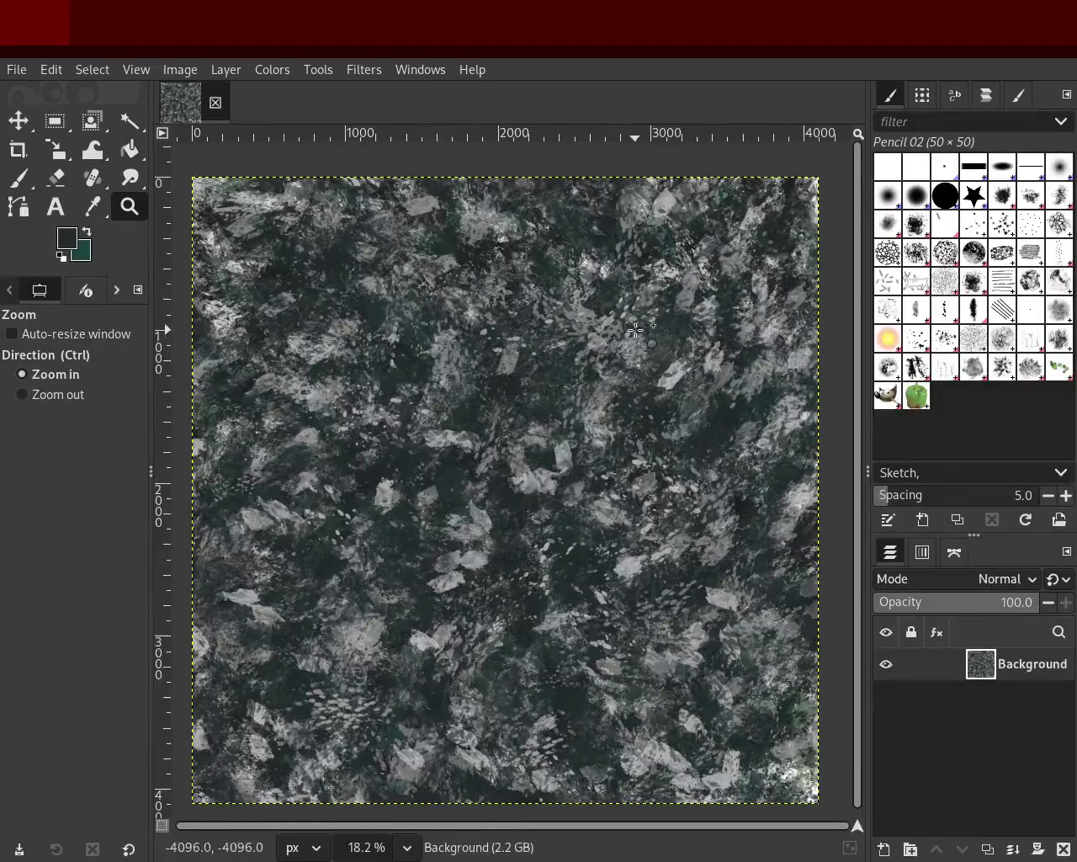
left_click(17, 177)
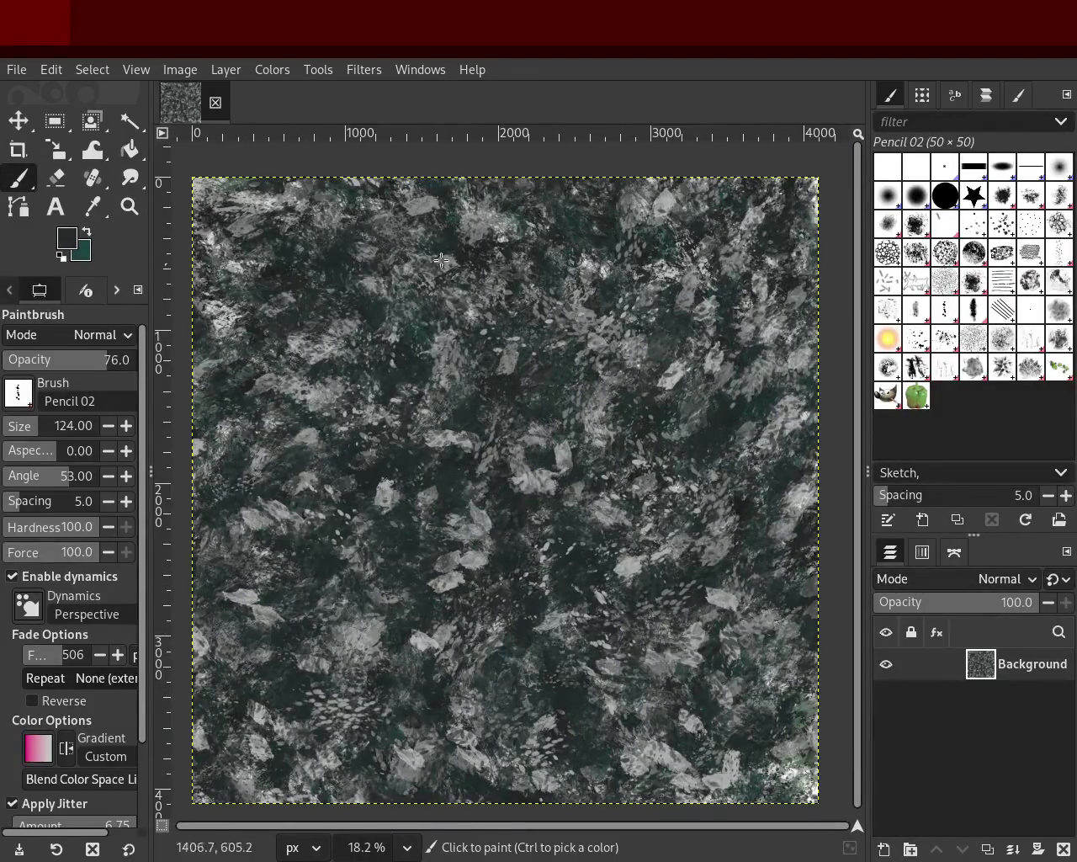
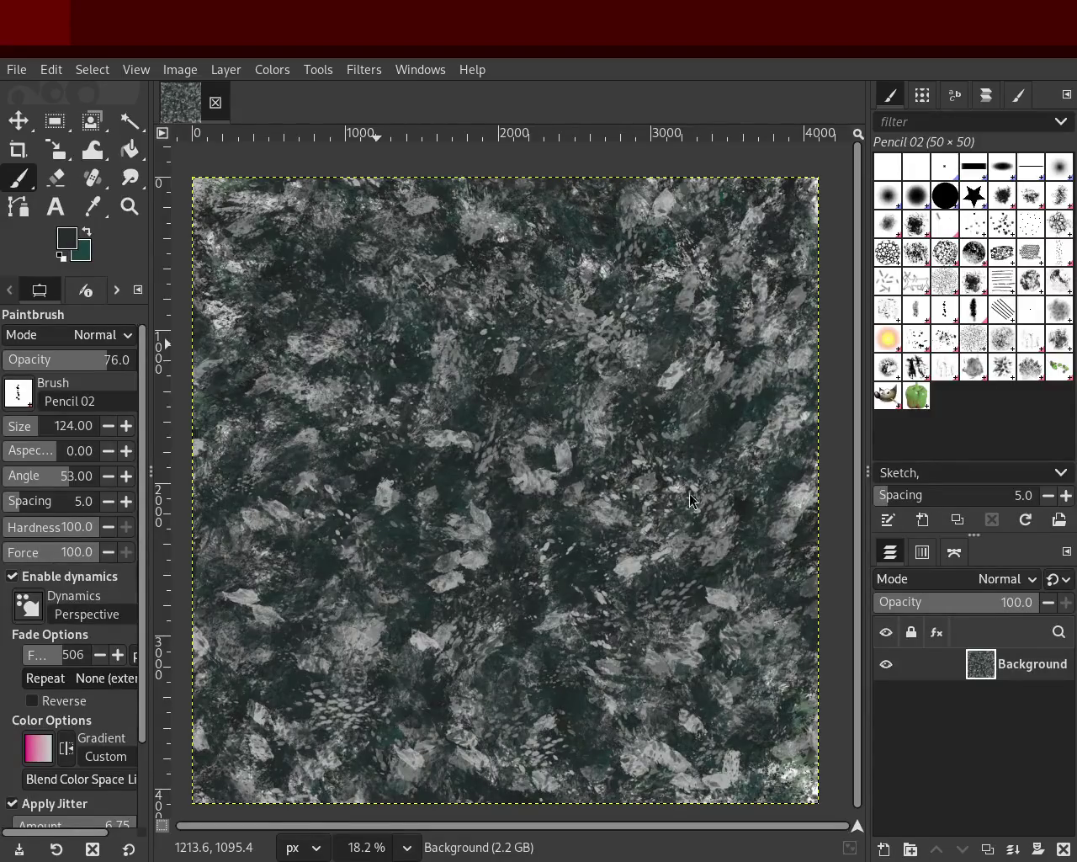
Zoom in and out to inspect the texture, ending with the whole image at 18.2%.
left_click(129, 206)
scroll(494, 455, "up", 1)
scroll(494, 454, "down", 3)
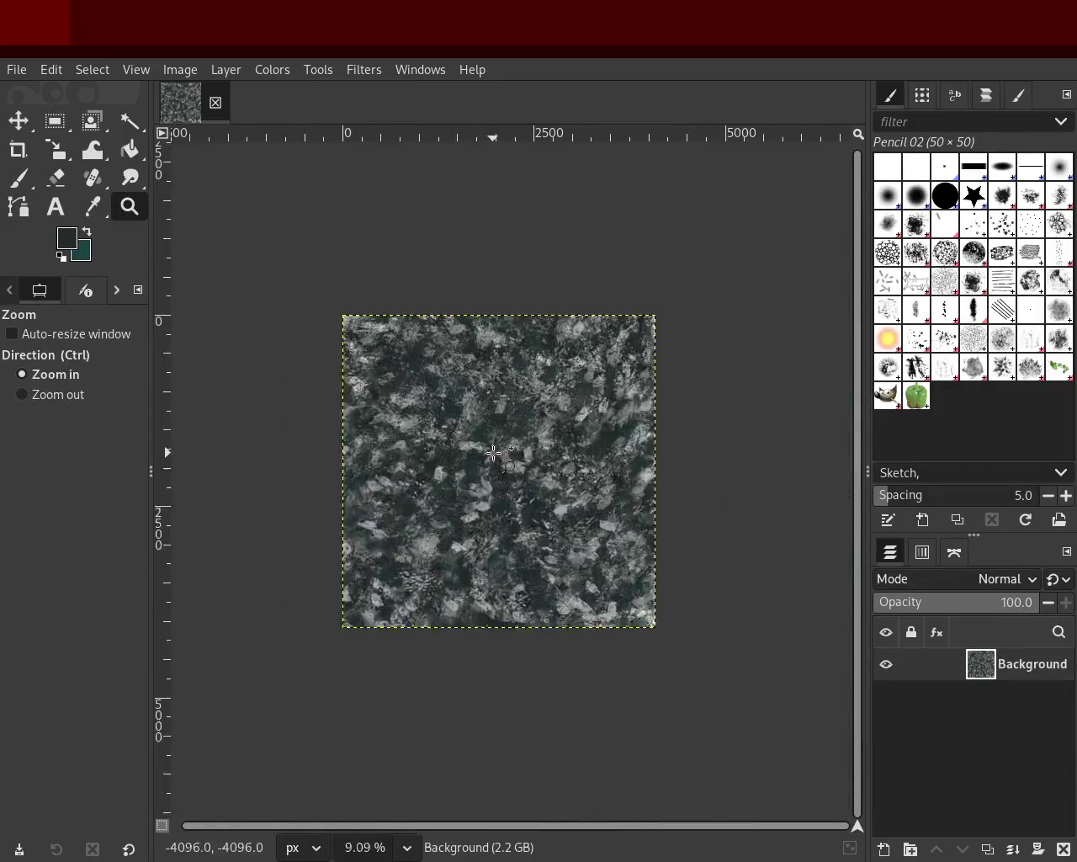
scroll(494, 454, "up", 3)
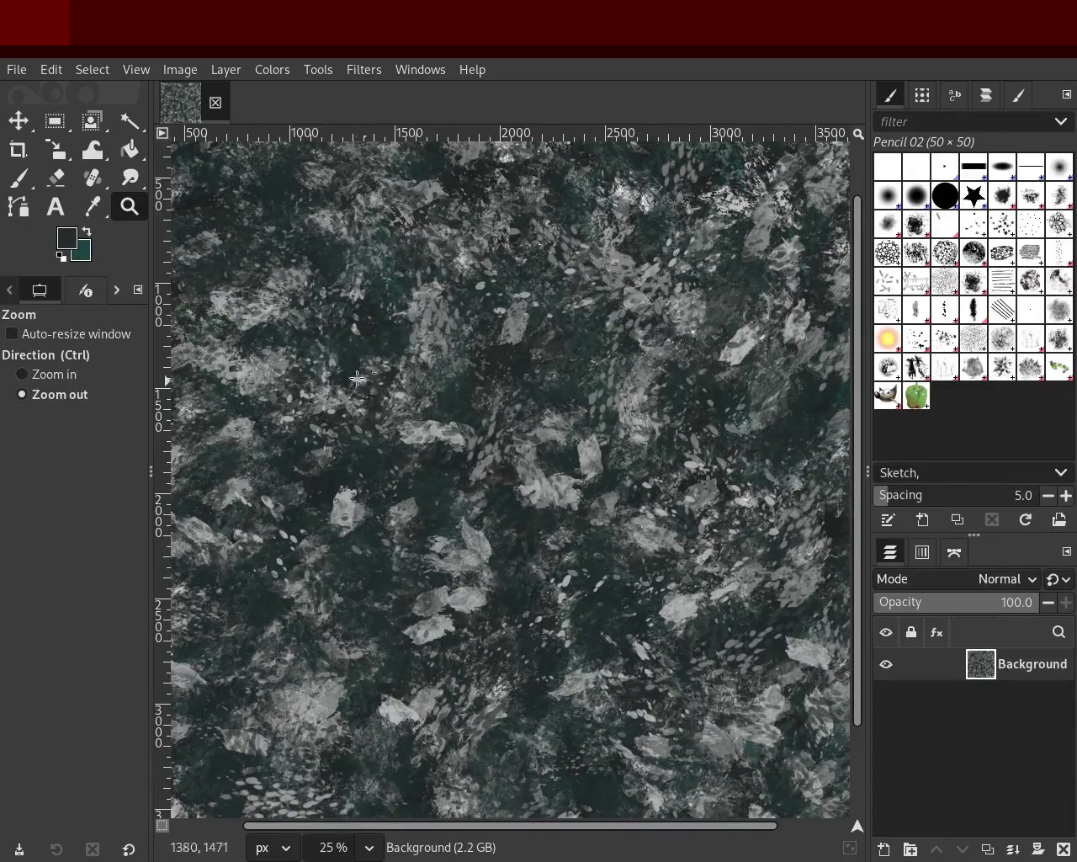
left_click(568, 395, "ctrl")
left_click(568, 394)
triple_click(568, 393)
left_click(562, 472, "ctrl")
left_click(562, 472)
left_click(593, 447, "ctrl")
left_click(608, 421)
left_click(595, 369, "ctrl")
left_click(595, 368)
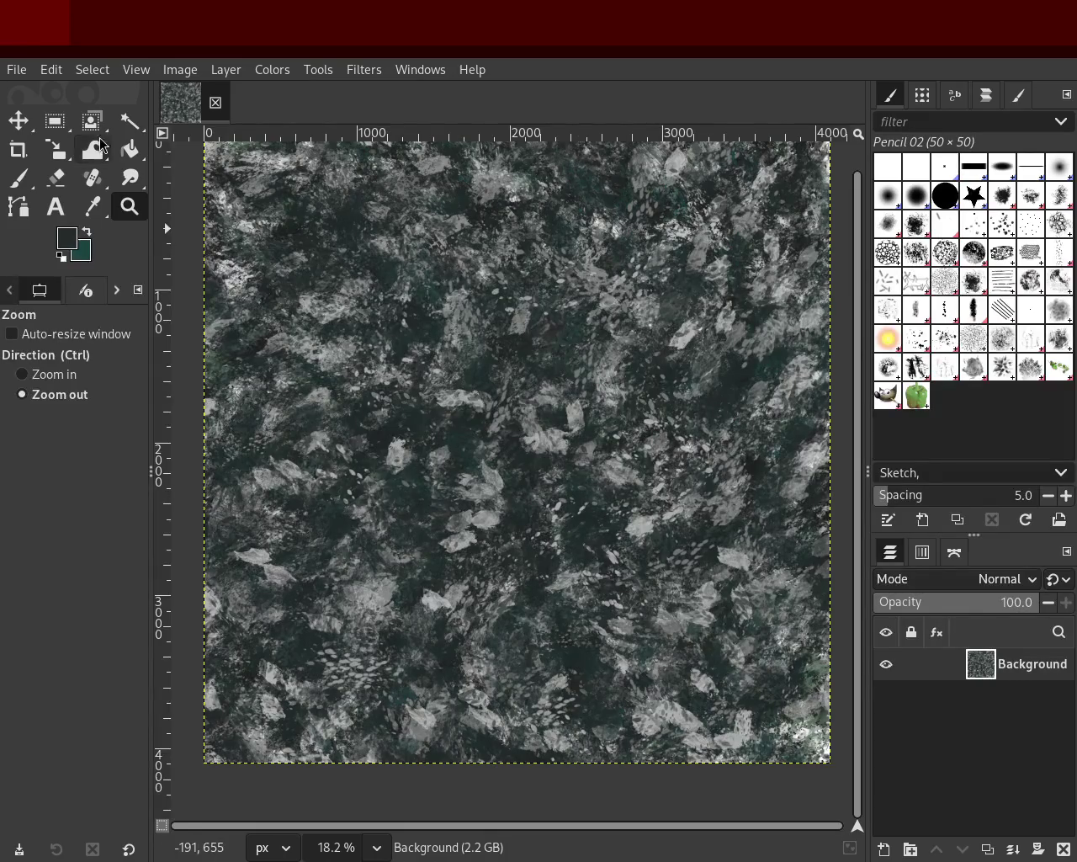
Paint mid-grey leaf-shaped flakes with the Texture Hose 03 brush at size 250.
left_click(22, 181)
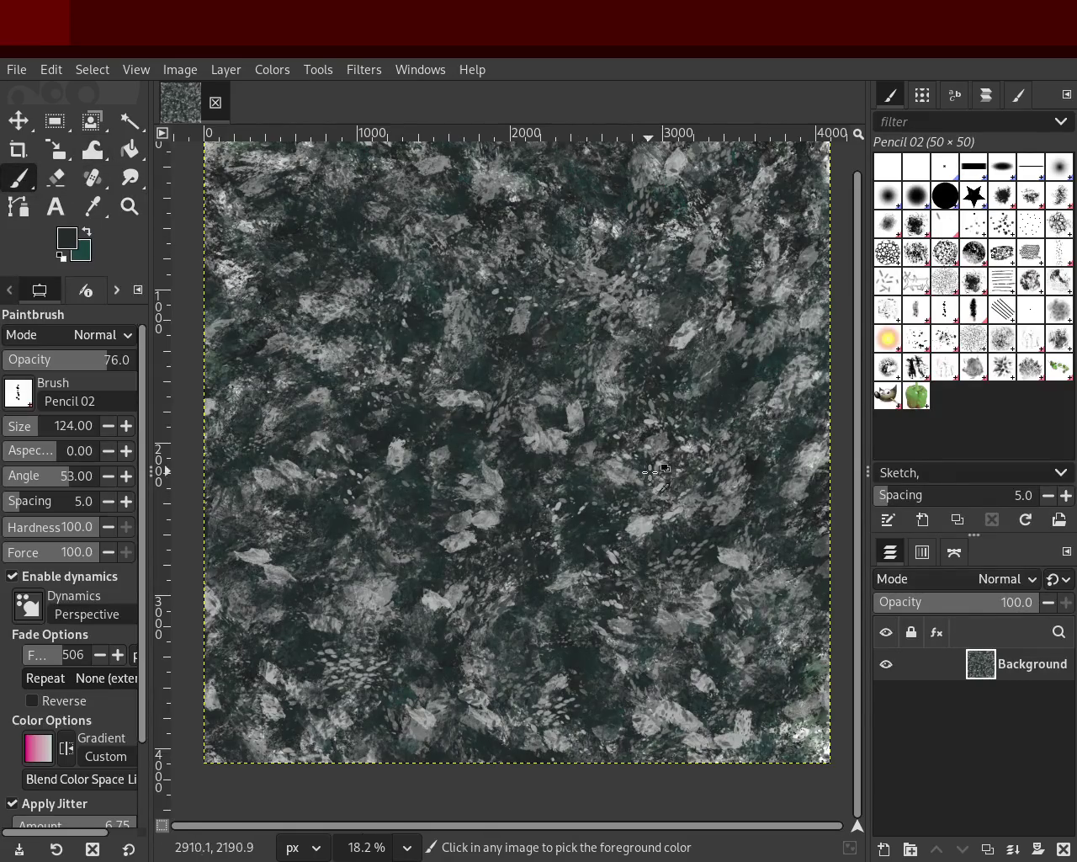
left_click(572, 412, "ctrl")
left_click_drag(43, 435, 93, 435)
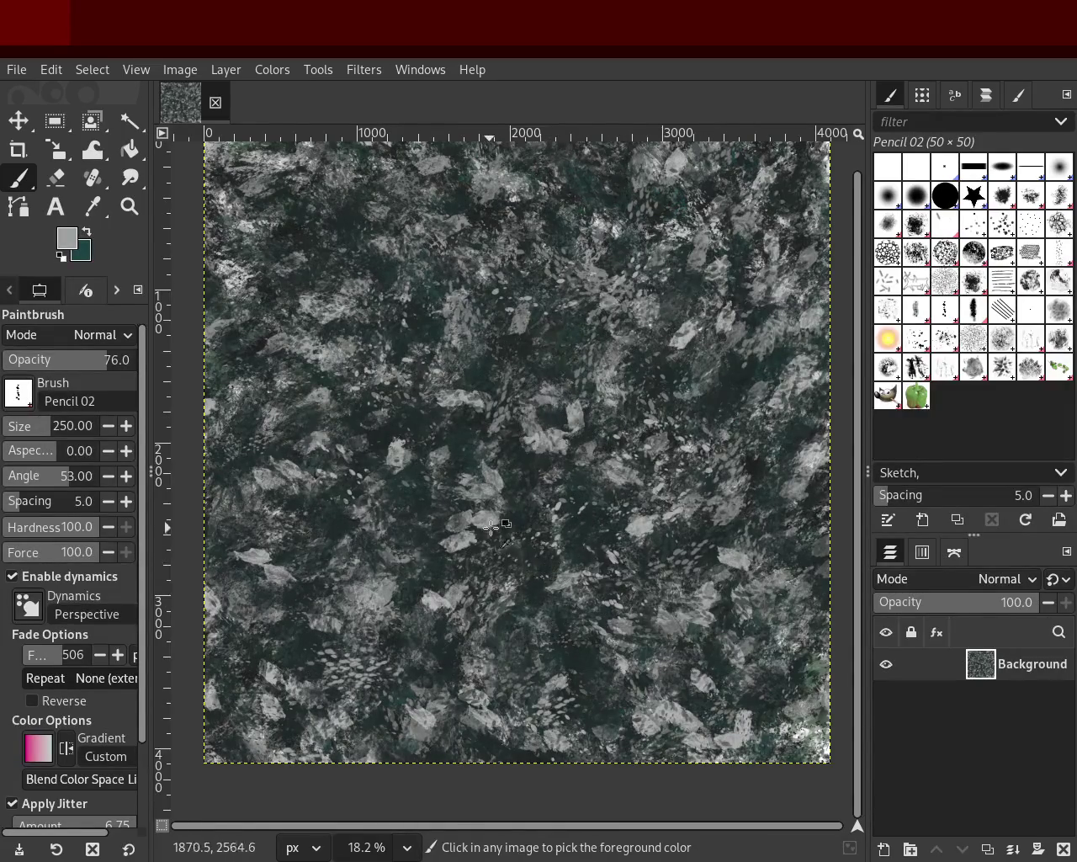
left_click(964, 375)
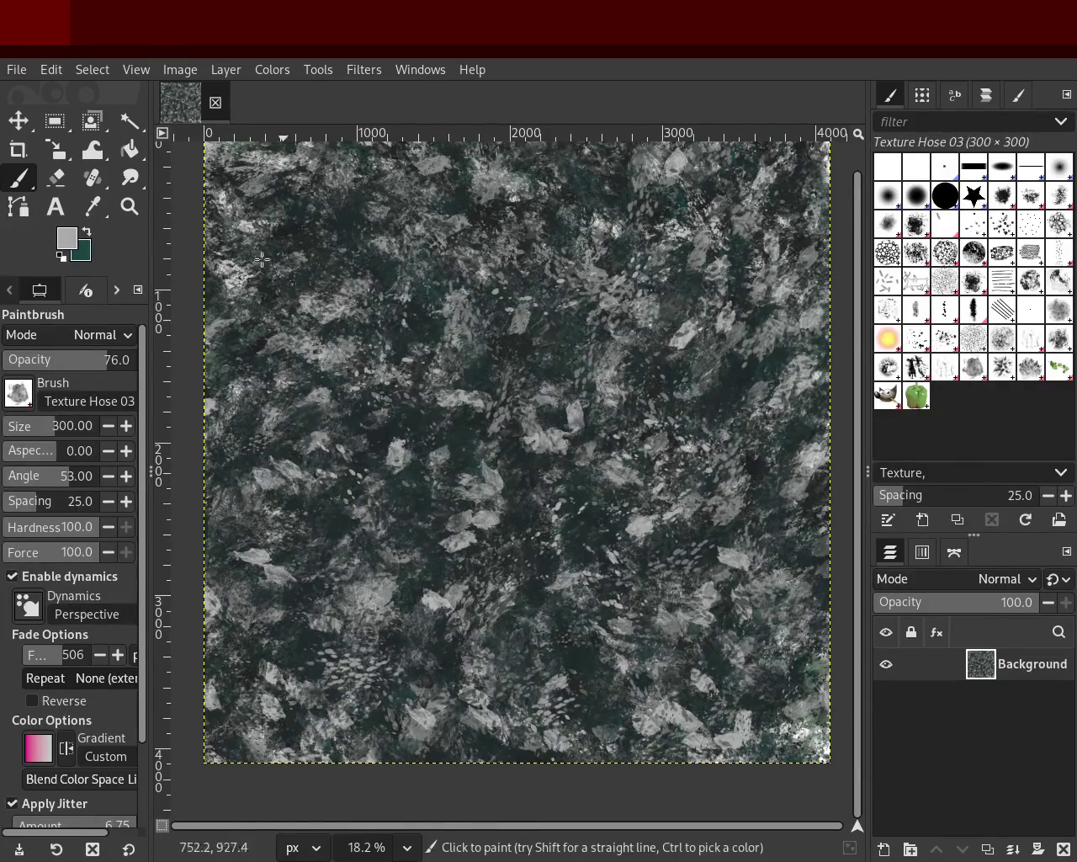
left_click(576, 418, "ctrl")
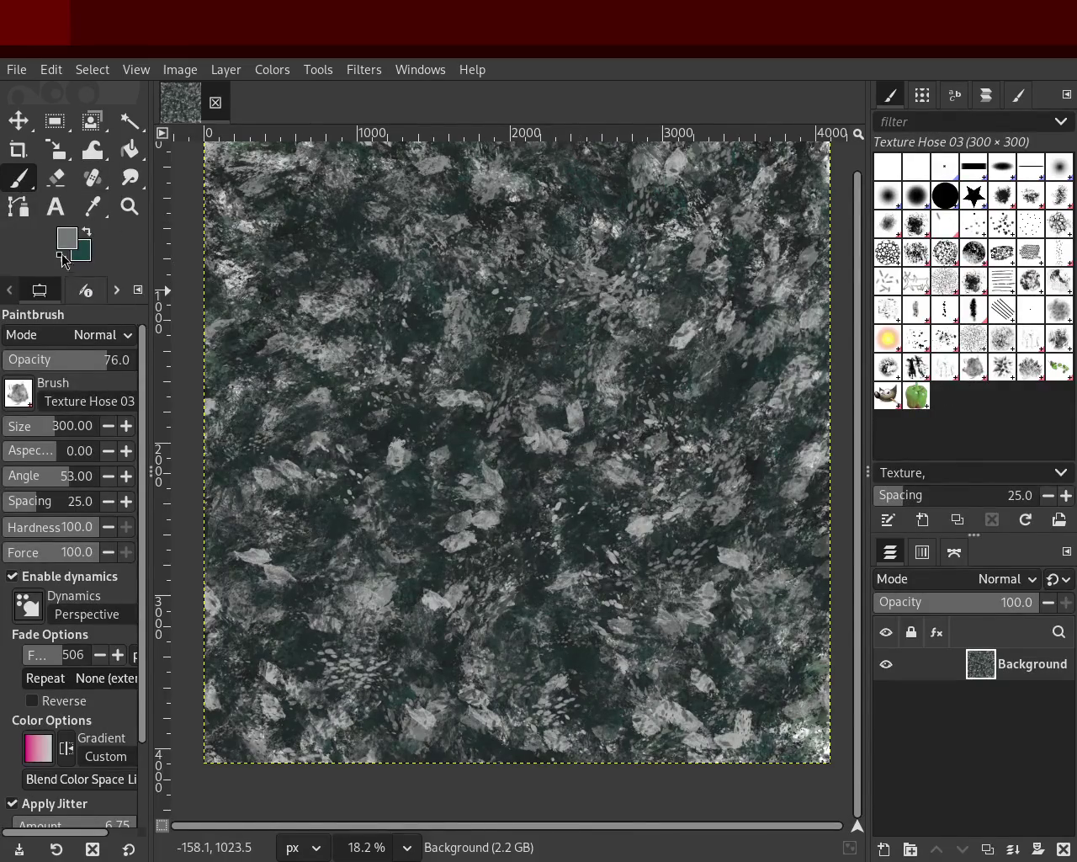
mouse_move(523, 348)
left_mouse_down()
mouse_move(316, 556)
mouse_move(553, 452)
mouse_move(570, 368)
left_mouse_up()
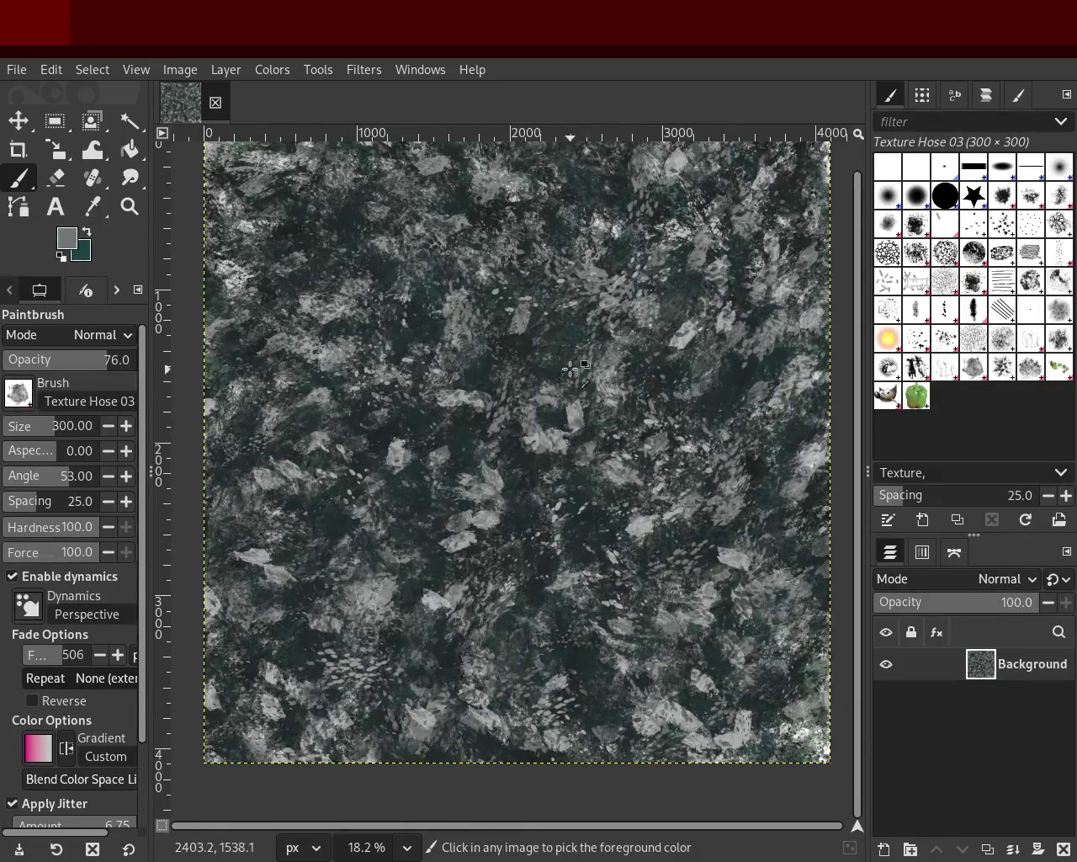
Paint dark green texture over the centre, bottom and lower right.
left_click(579, 530, "ctrl")
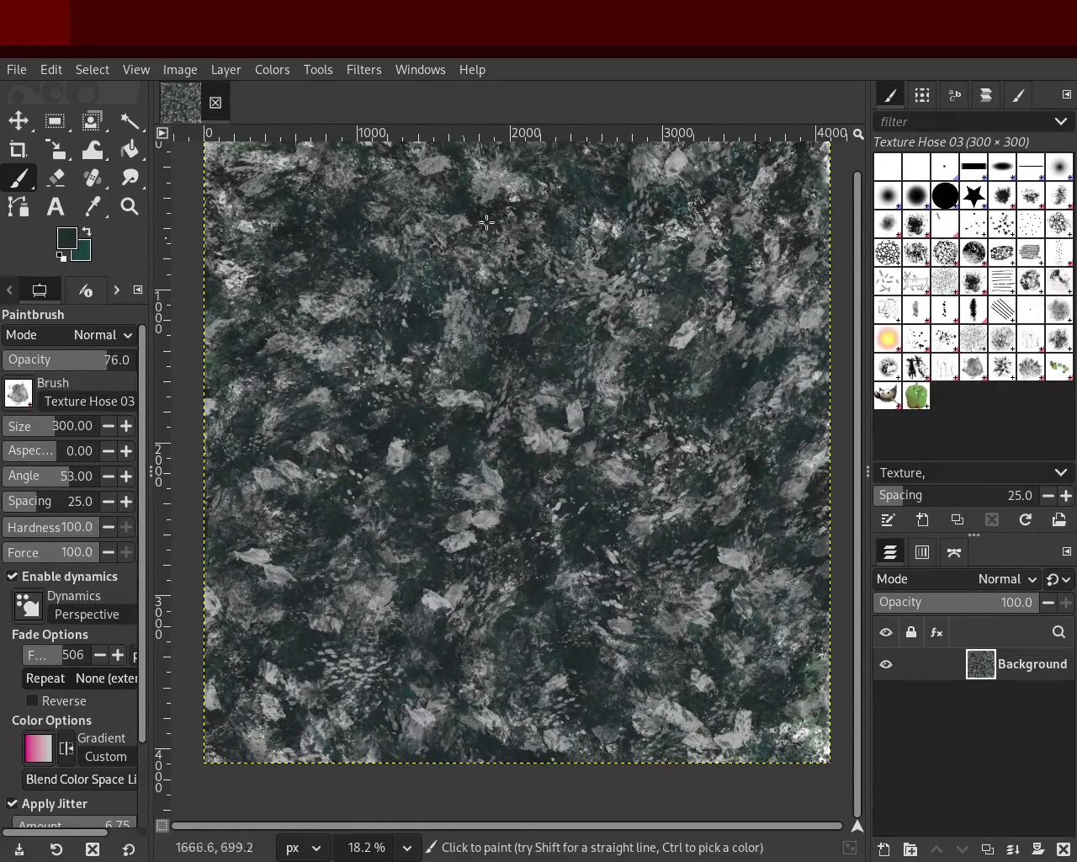
mouse_move(519, 354)
left_mouse_down()
mouse_move(364, 559)
mouse_move(436, 431)
mouse_move(404, 747)
mouse_move(695, 810)
left_mouse_up()
mouse_move(768, 704)
left_mouse_down()
mouse_move(684, 690)
mouse_move(744, 592)
mouse_move(682, 701)
left_mouse_up()
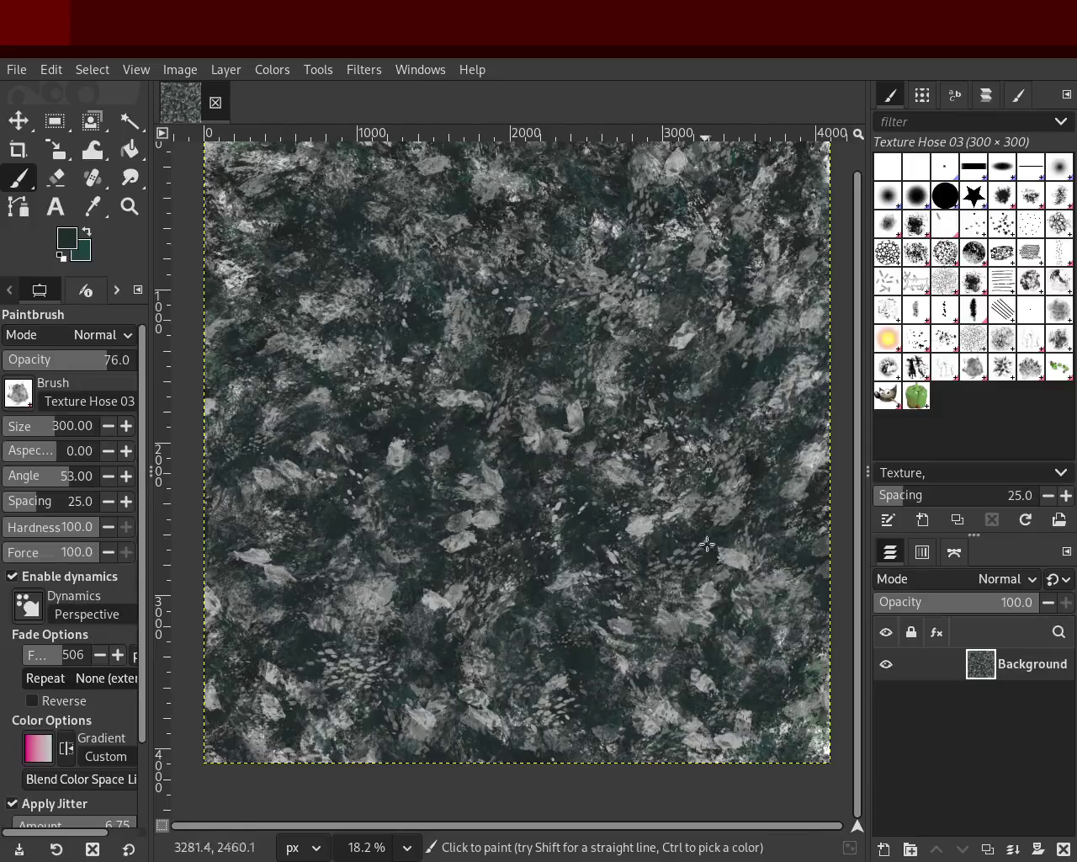
mouse_move(631, 362)
left_mouse_down()
mouse_move(561, 459)
mouse_move(745, 345)
mouse_move(502, 274)
mouse_move(430, 414)
left_mouse_up()
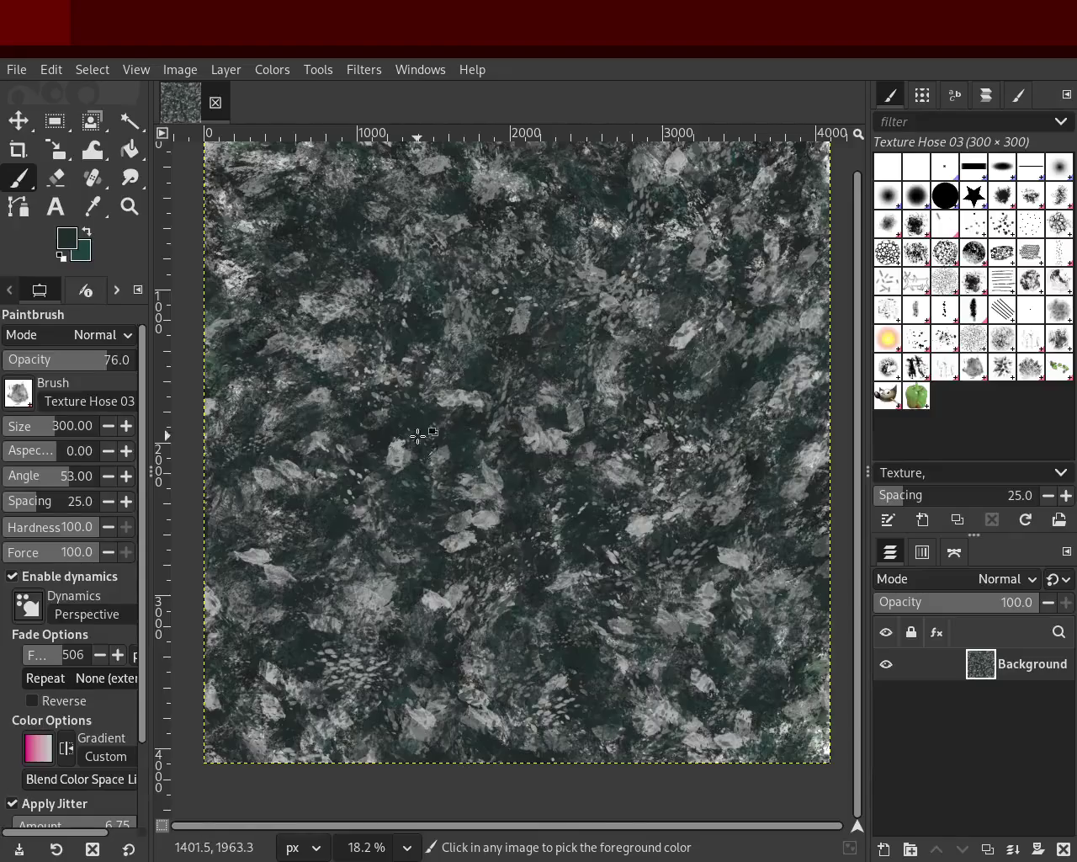
Add grey and light grey flakes over the upper left, upper middle and right, undoing stray strokes.
left_click(458, 400, "ctrl")
mouse_move(494, 258)
left_mouse_down()
mouse_move(497, 208)
mouse_move(501, 415)
mouse_move(572, 367)
left_mouse_up()
key("ctrl+z")
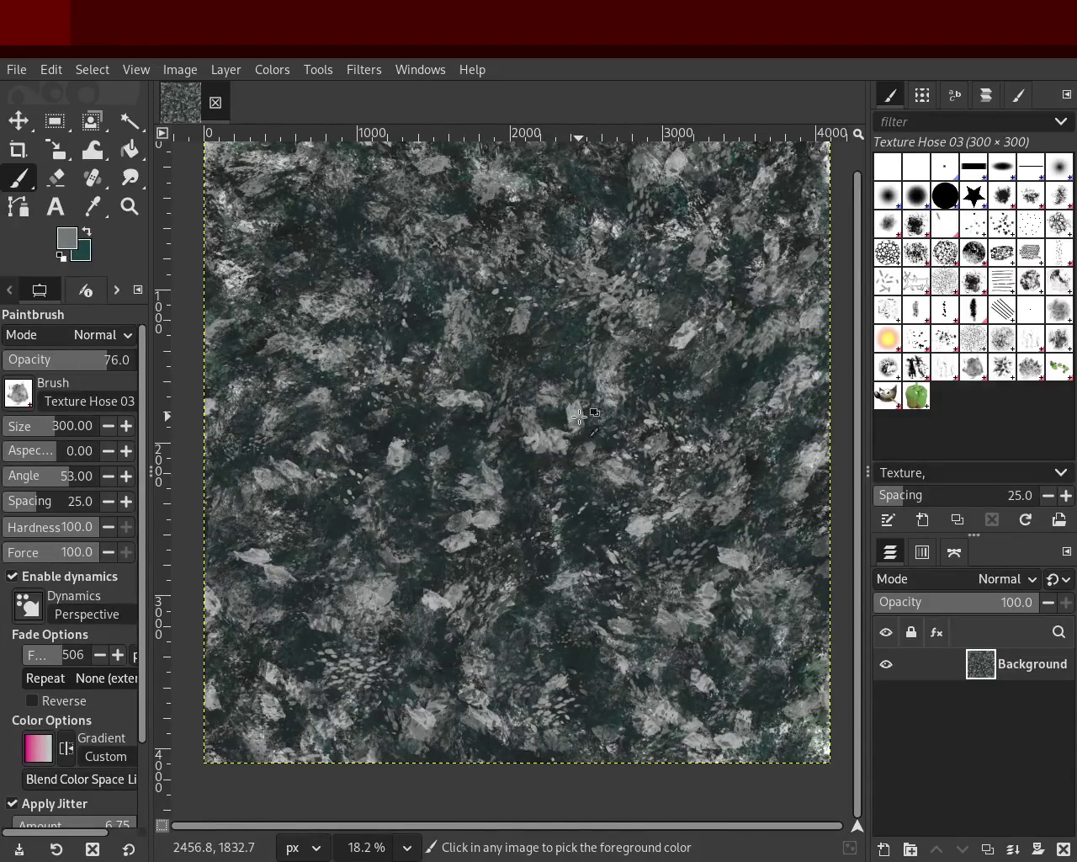
left_click_drag(545, 251, 375, 320)
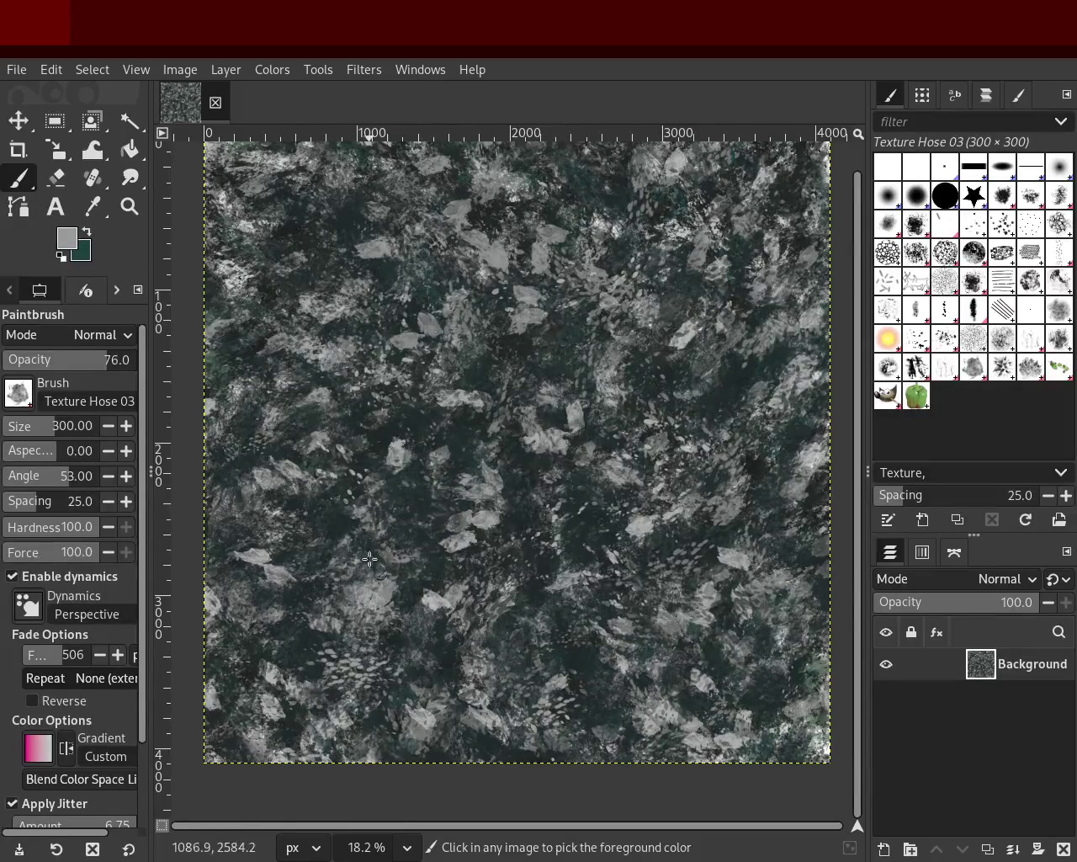
left_click(429, 606, "ctrl")
left_click_drag(530, 252, 396, 244)
left_click_drag(591, 328, 742, 330)
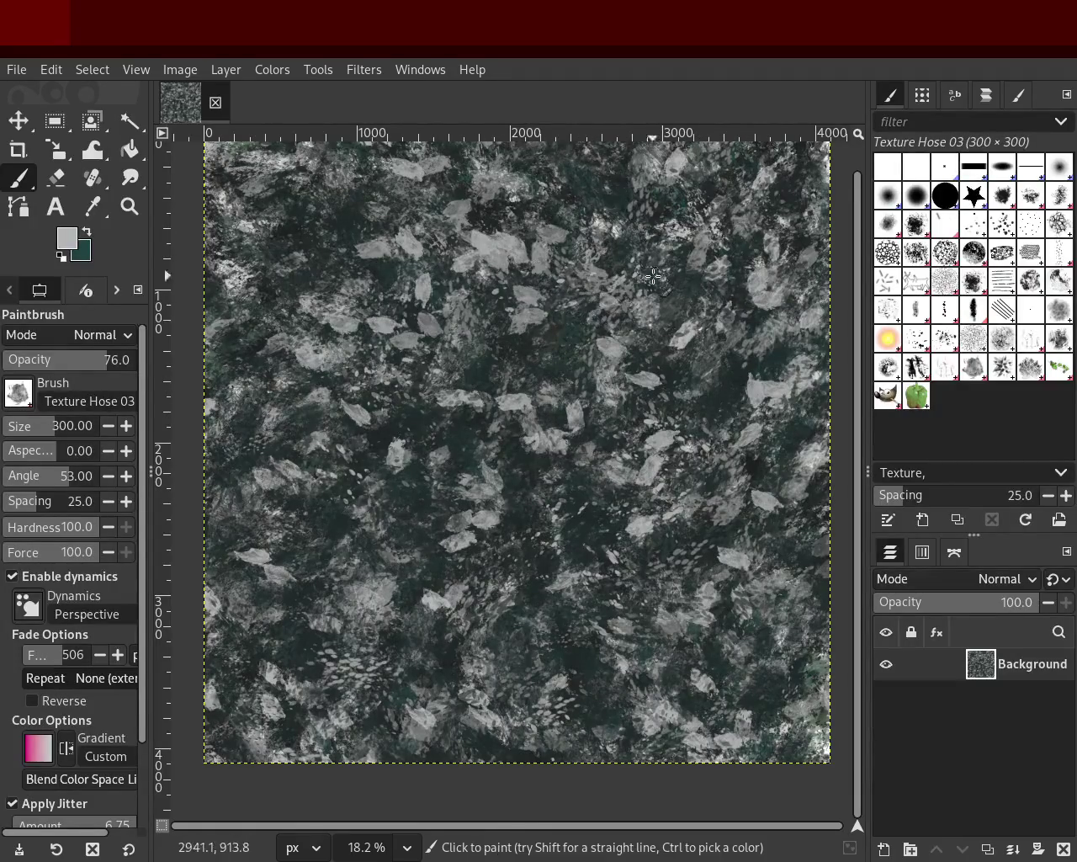
left_click_drag(347, 523, 499, 675)
key("ctrl+z")
Scatter dark teal patches over the middle and more grey flakes toward the lower right.
left_click(411, 530, "ctrl")
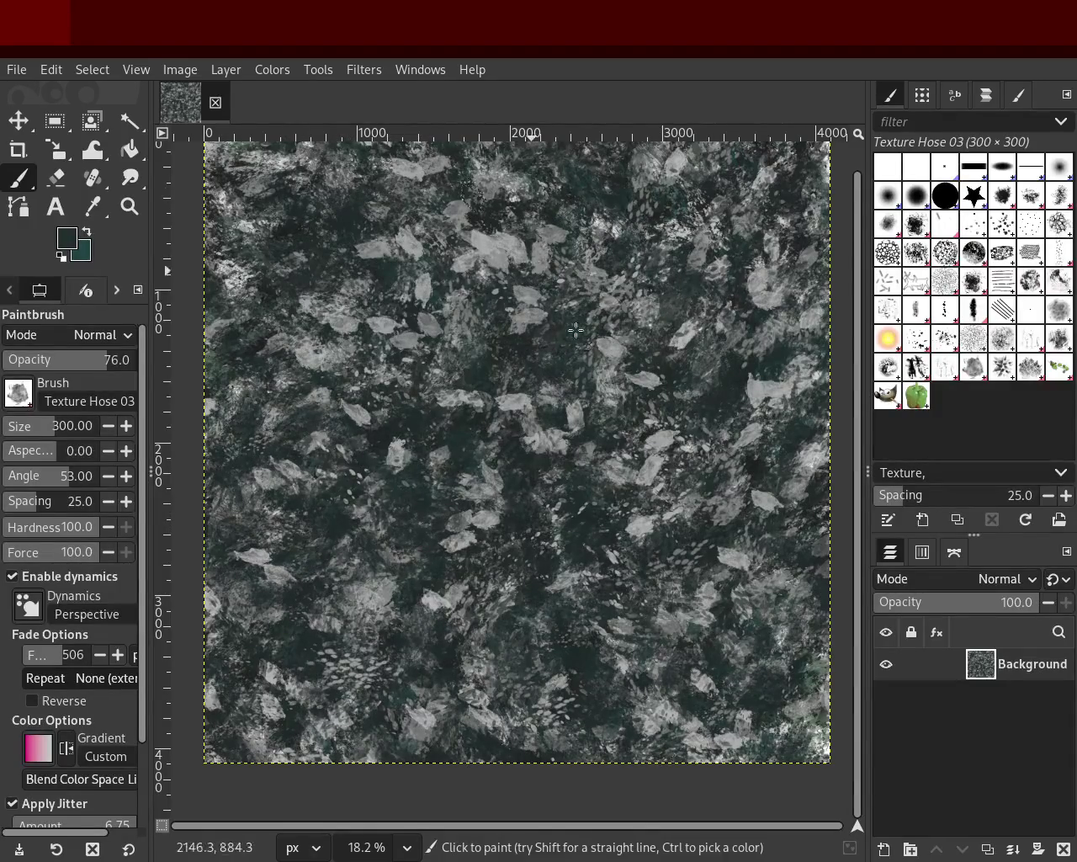
mouse_move(617, 366)
left_mouse_down()
mouse_move(552, 289)
mouse_move(337, 707)
left_mouse_up()
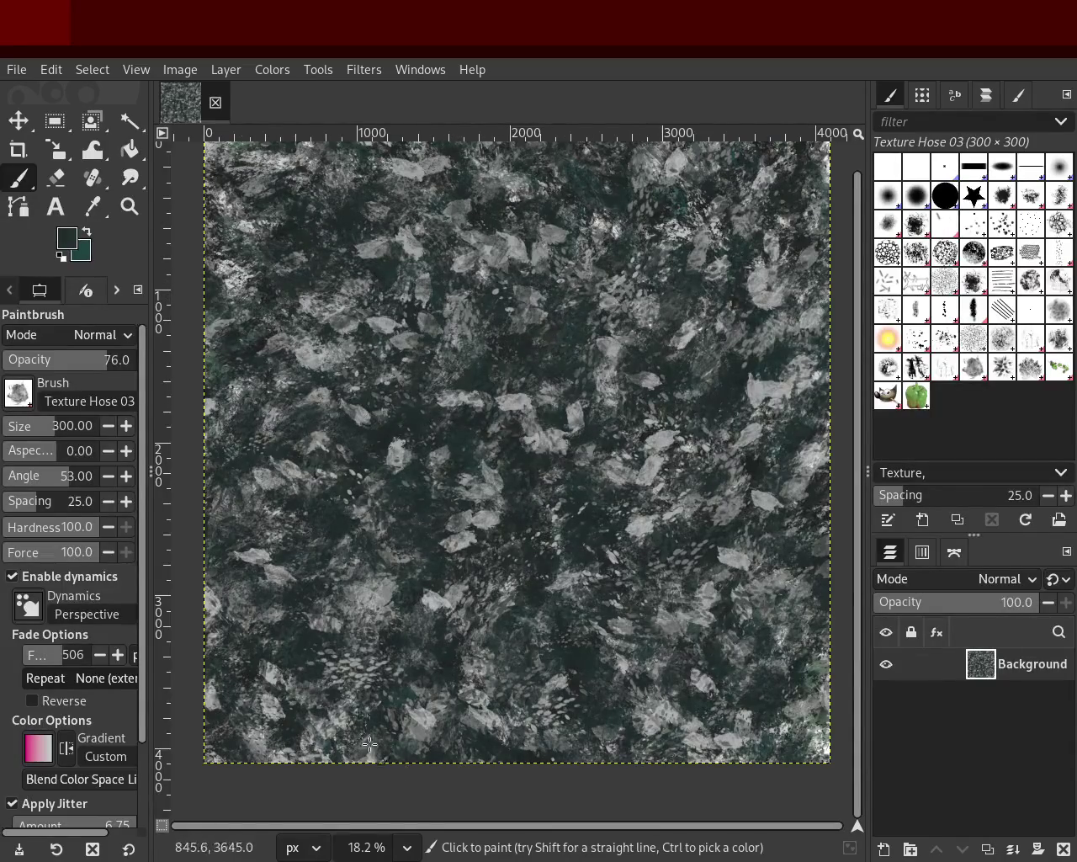
mouse_move(517, 585)
left_mouse_down()
mouse_move(636, 621)
mouse_move(677, 564)
mouse_move(342, 313)
left_mouse_up()
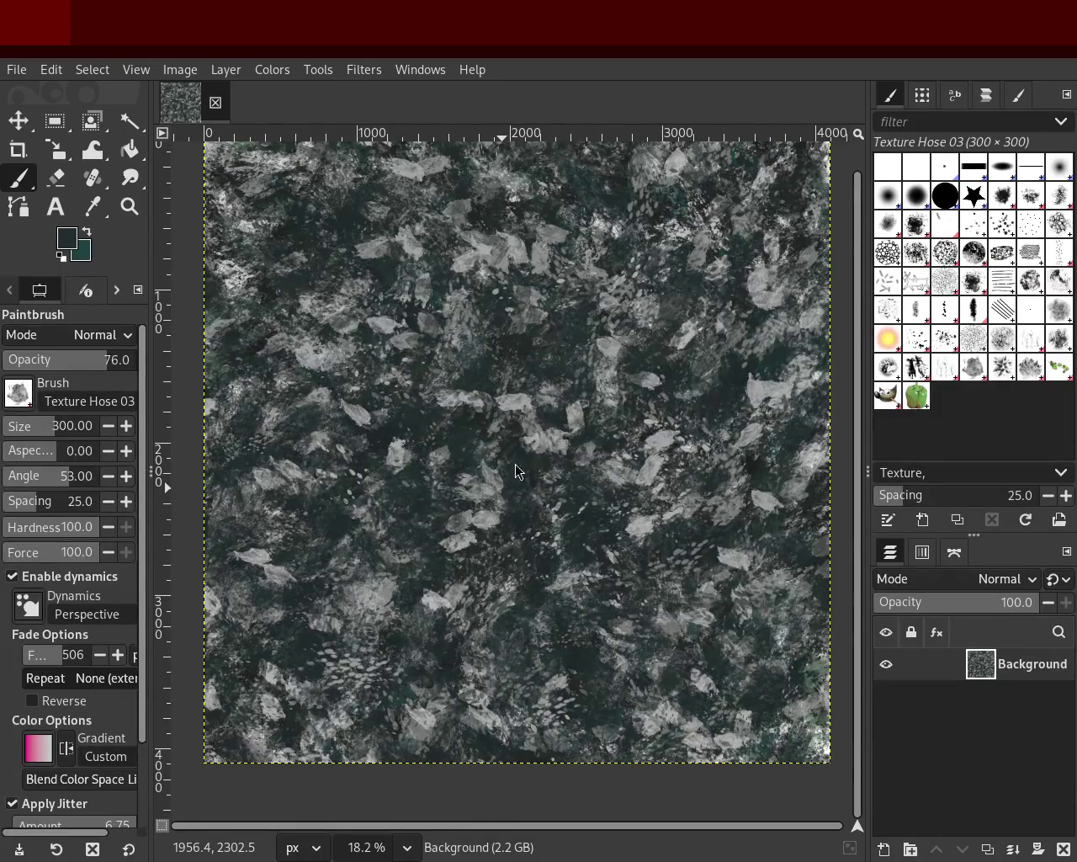
left_click(657, 468, "ctrl")
left_click_drag(665, 438, 707, 501)
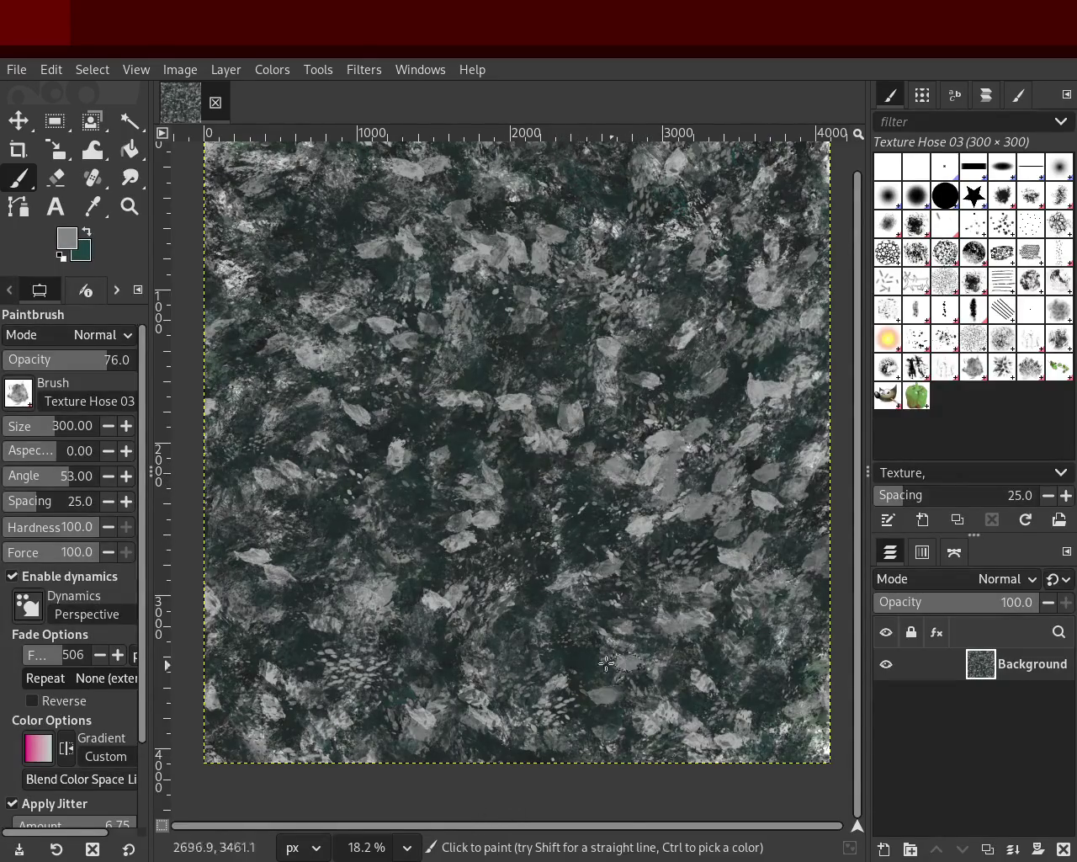
mouse_move(630, 361)
left_mouse_down()
mouse_move(218, 726)
mouse_move(689, 628)
mouse_move(293, 705)
mouse_move(555, 260)
left_mouse_up()
Zoom in to check the new flakes, then fit the whole image in the window.
key("z")
left_click(554, 260)
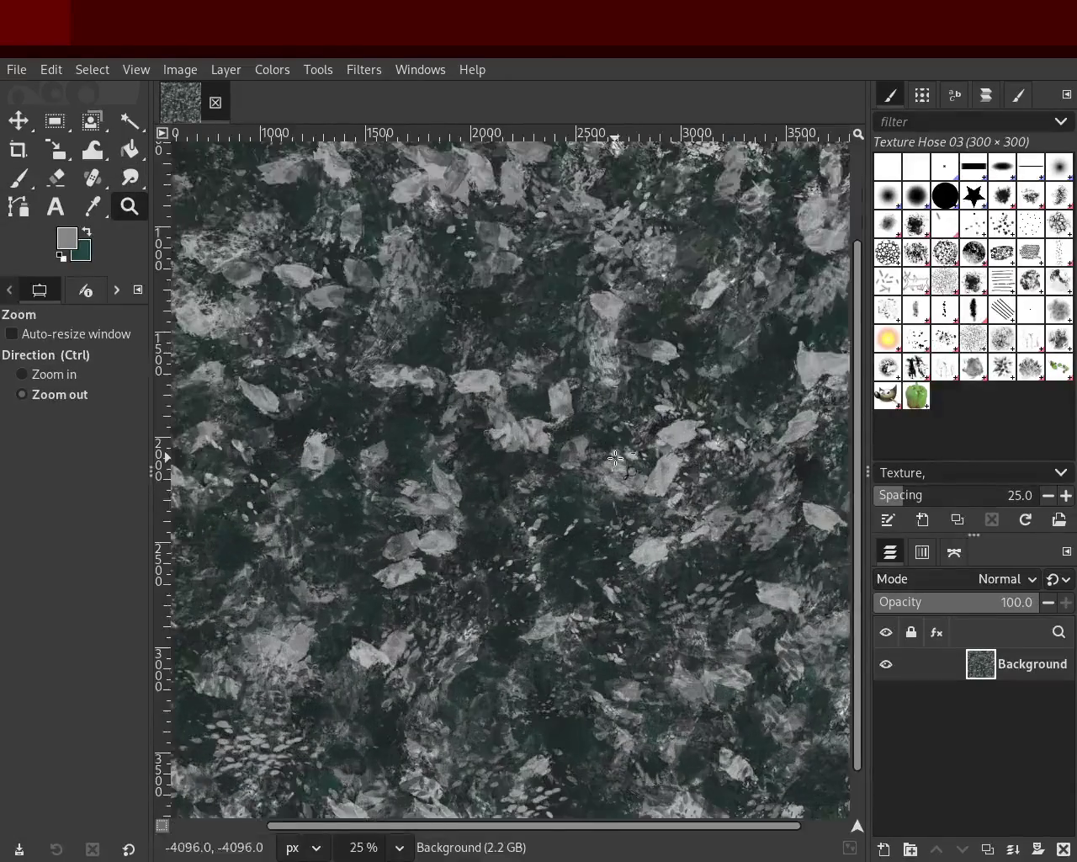
left_click(616, 458, "ctrl")
key("ctrl+shift+j")
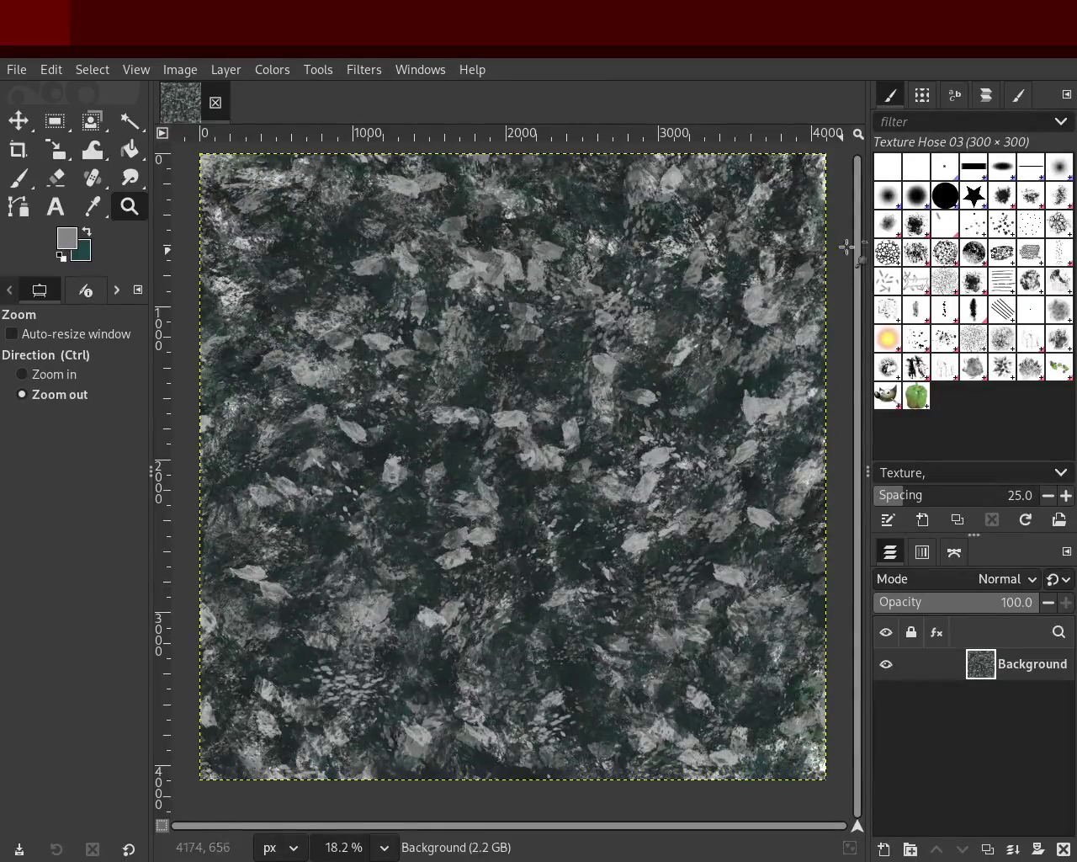
left_click(948, 234)
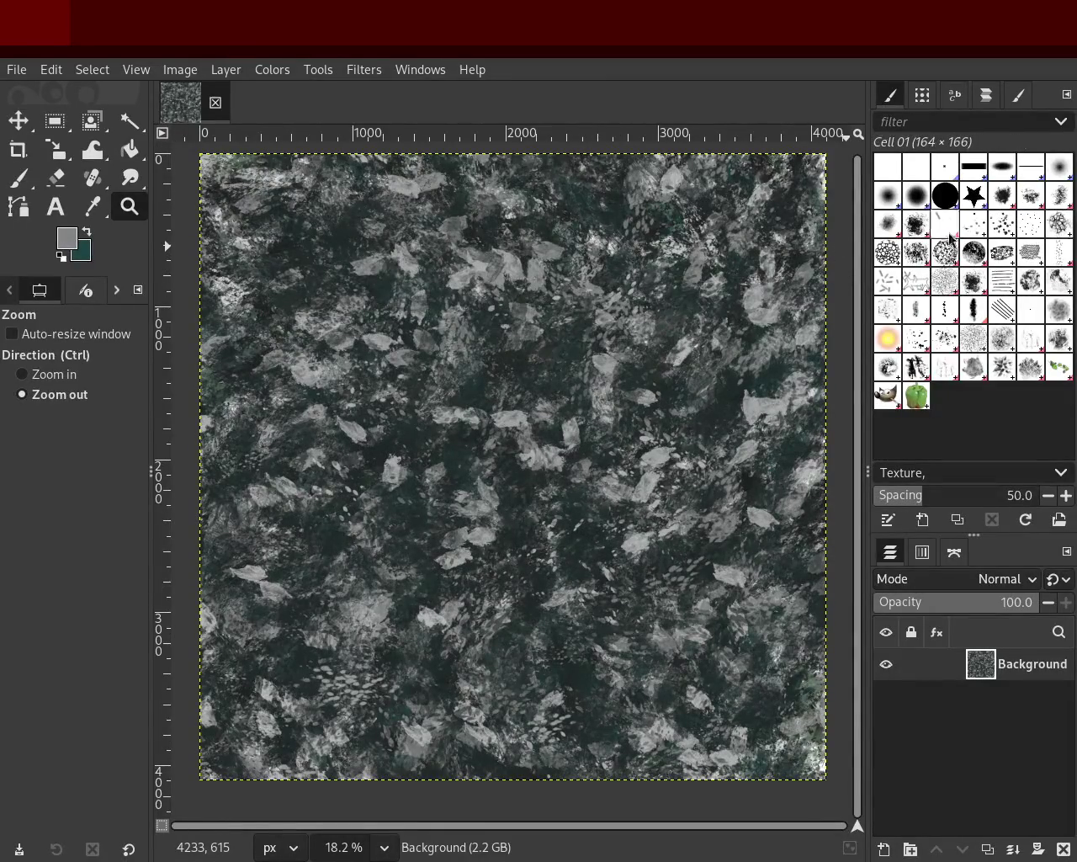
Try a dark green Cell 01 dab with opacity 43 and a much larger brush.
left_click(19, 178)
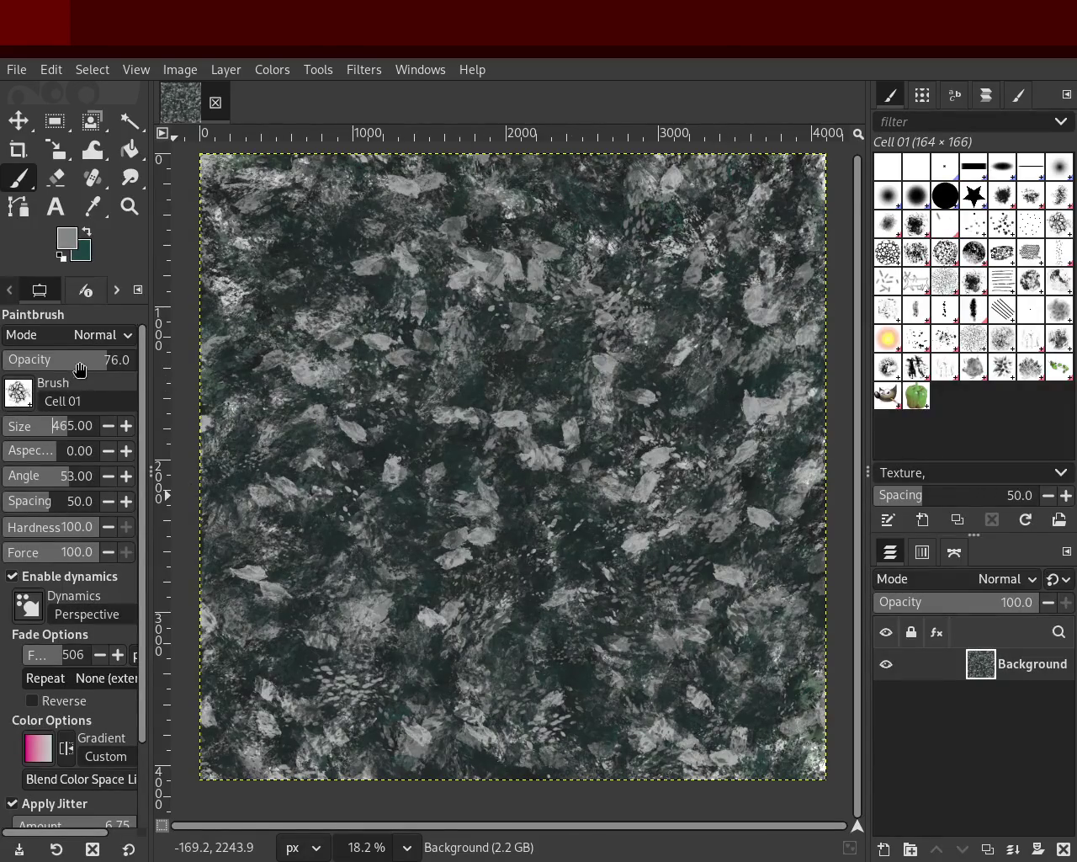
left_click_drag(79, 371, 61, 370)
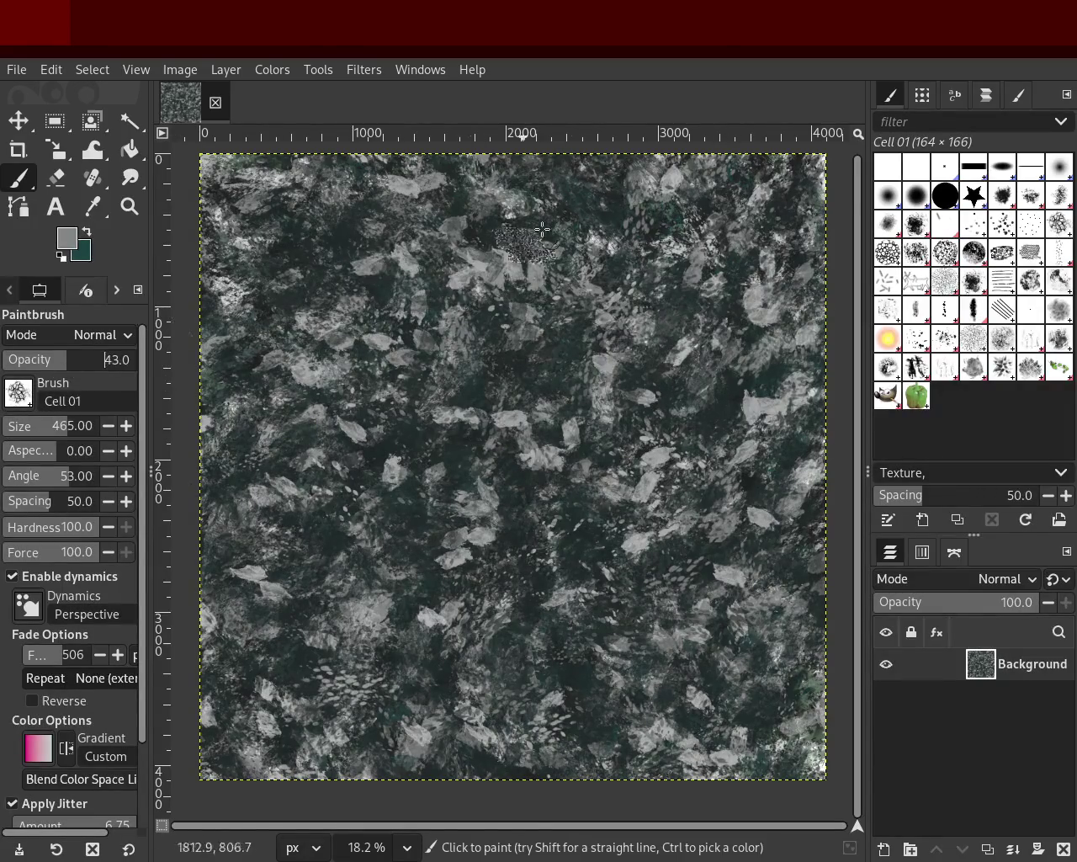
left_click(720, 419, "ctrl")
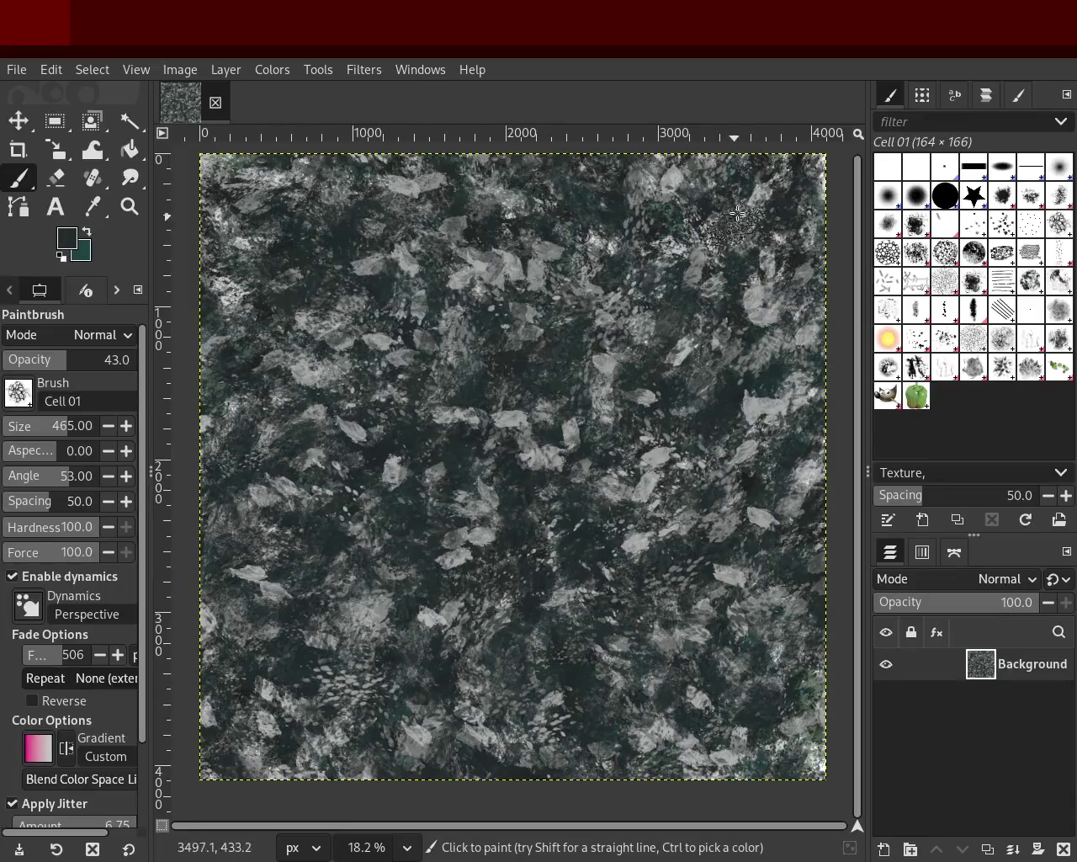
left_click(81, 423)
left_click_drag(58, 434, 83, 434)
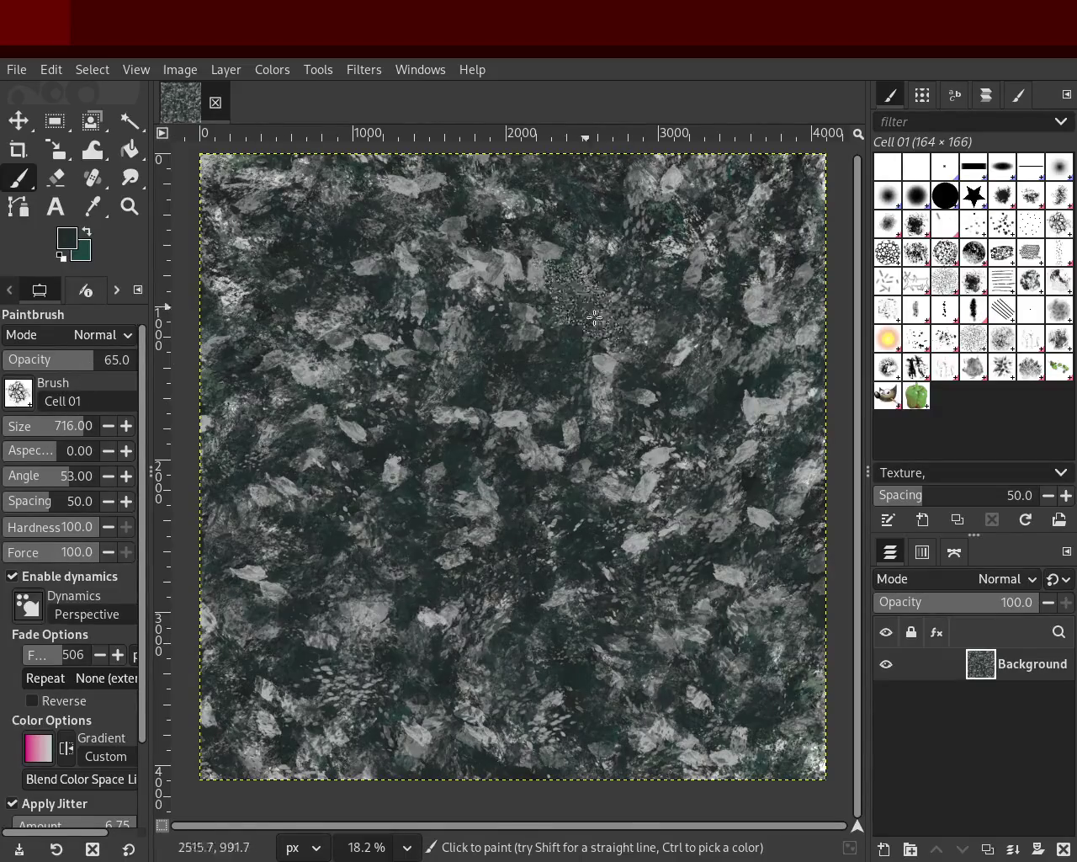
left_click(737, 445)
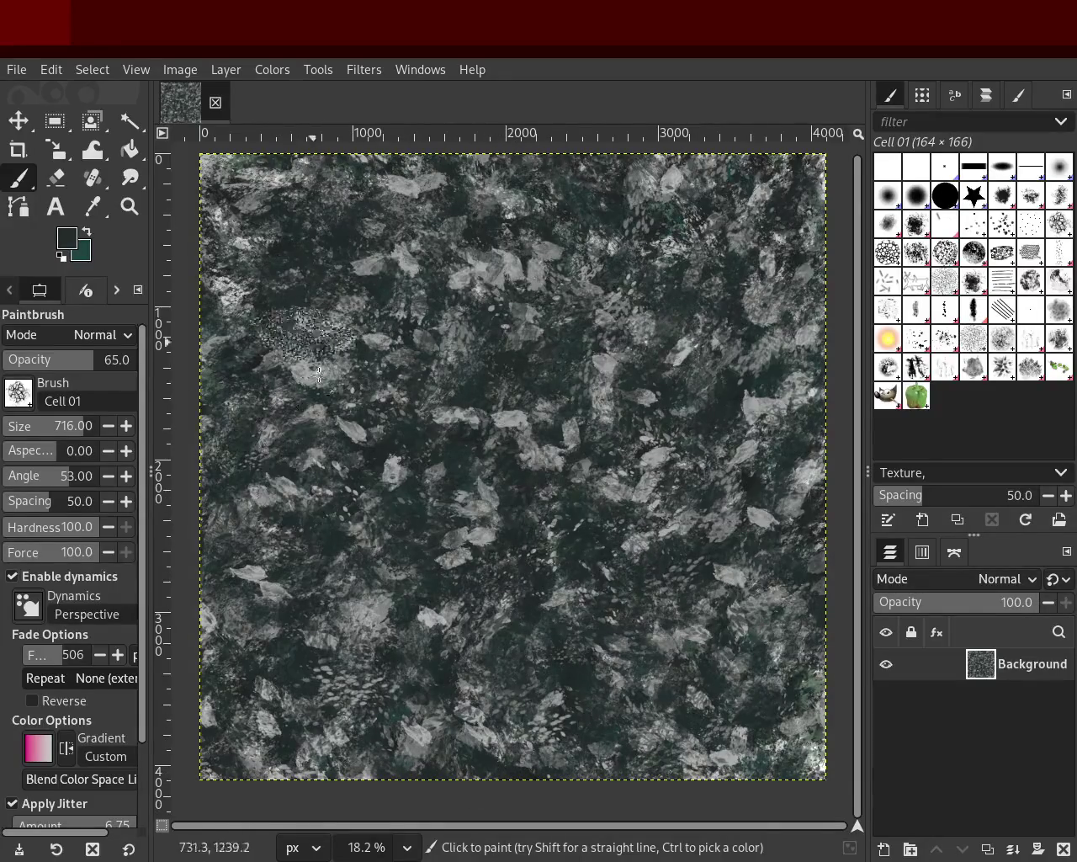
Test grey cell-pattern strokes and dabs, undoing the unwanted ones.
key("ctrl")
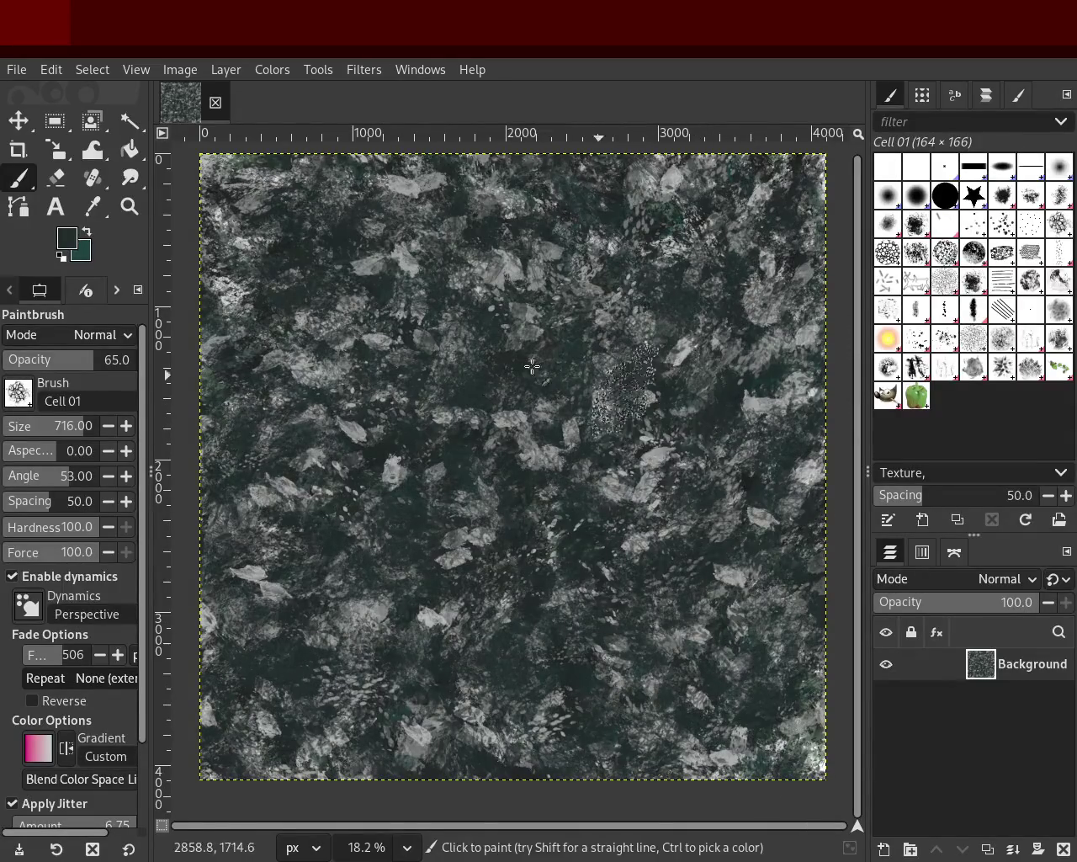
left_click(84, 401)
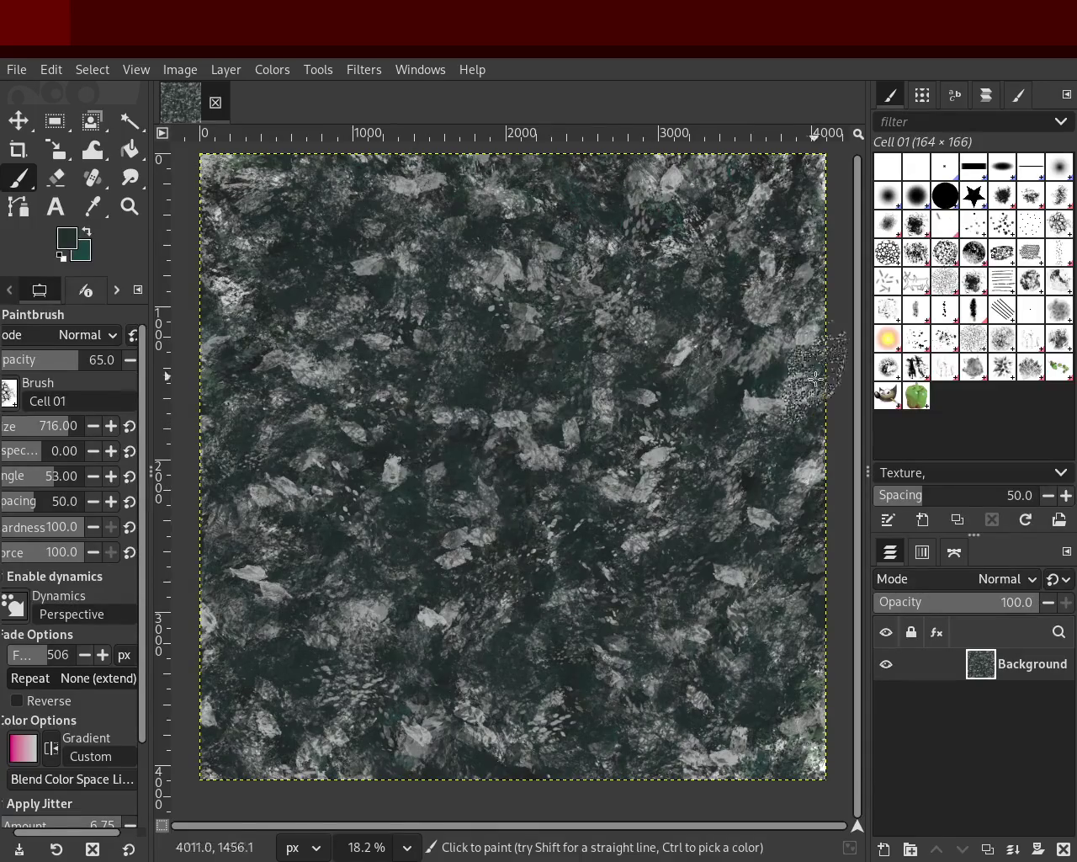
left_click(402, 258, "ctrl")
left_click_drag(412, 278, 436, 486)
key("ctrl+z")
left_click(480, 385)
left_click(489, 616)
key("ctrl+z")
Trial dark green and other speckled test dabs, undoing each one.
left_click(470, 463, "ctrl")
left_click(347, 665)
key("ctrl+z")
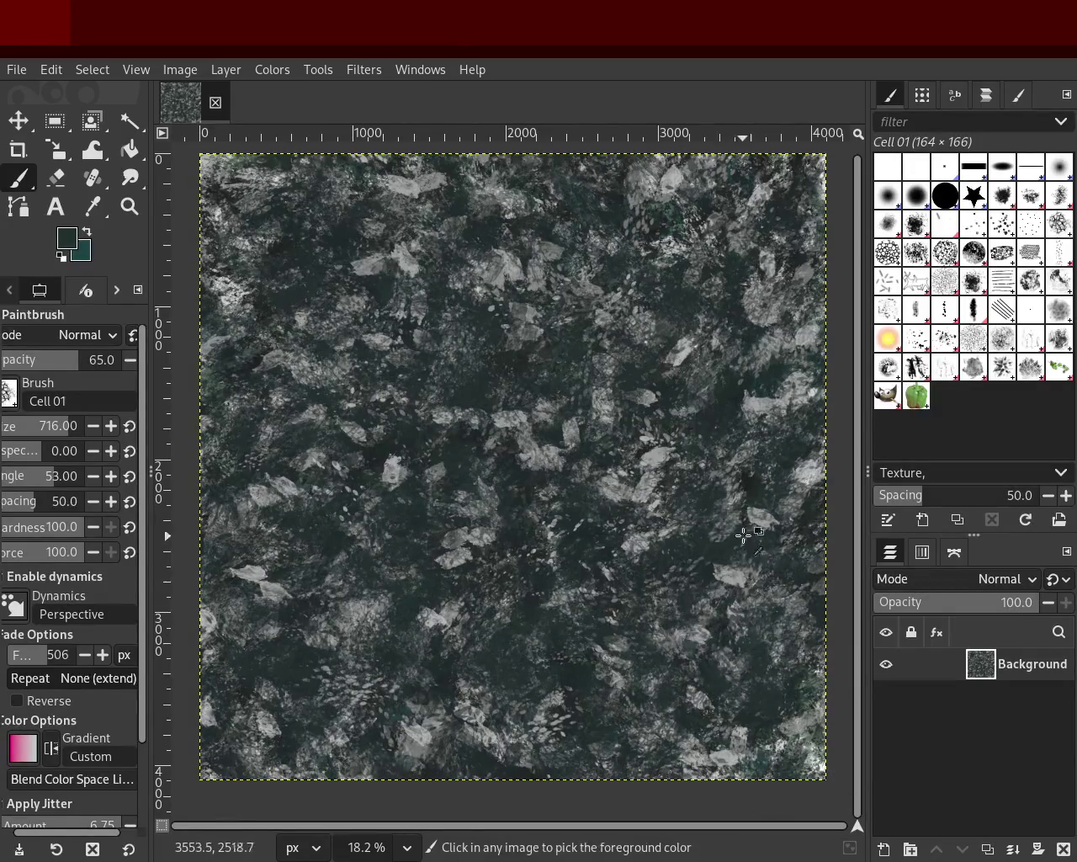
left_click(610, 416)
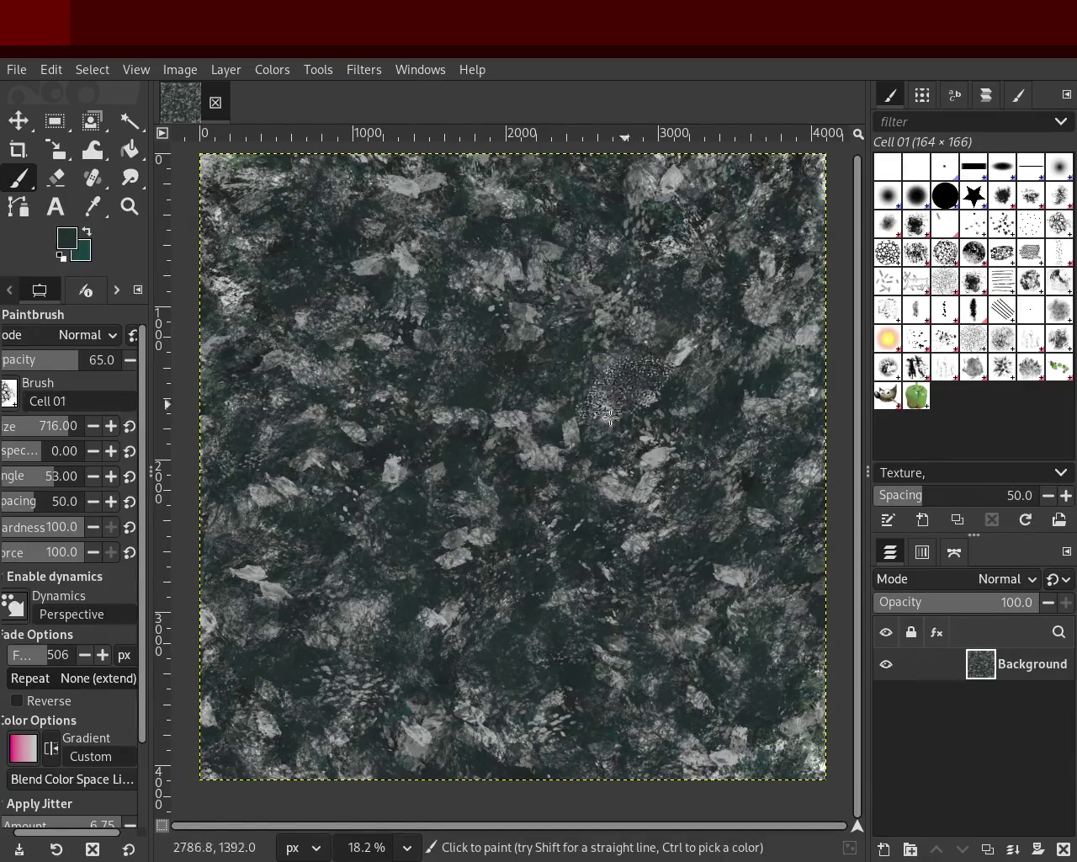
key("ctrl+z")
left_click(477, 572)
key("ctrl+z")
Sample a granite grey as paint colour and undo the trial grey dabs.
left_click(301, 161)
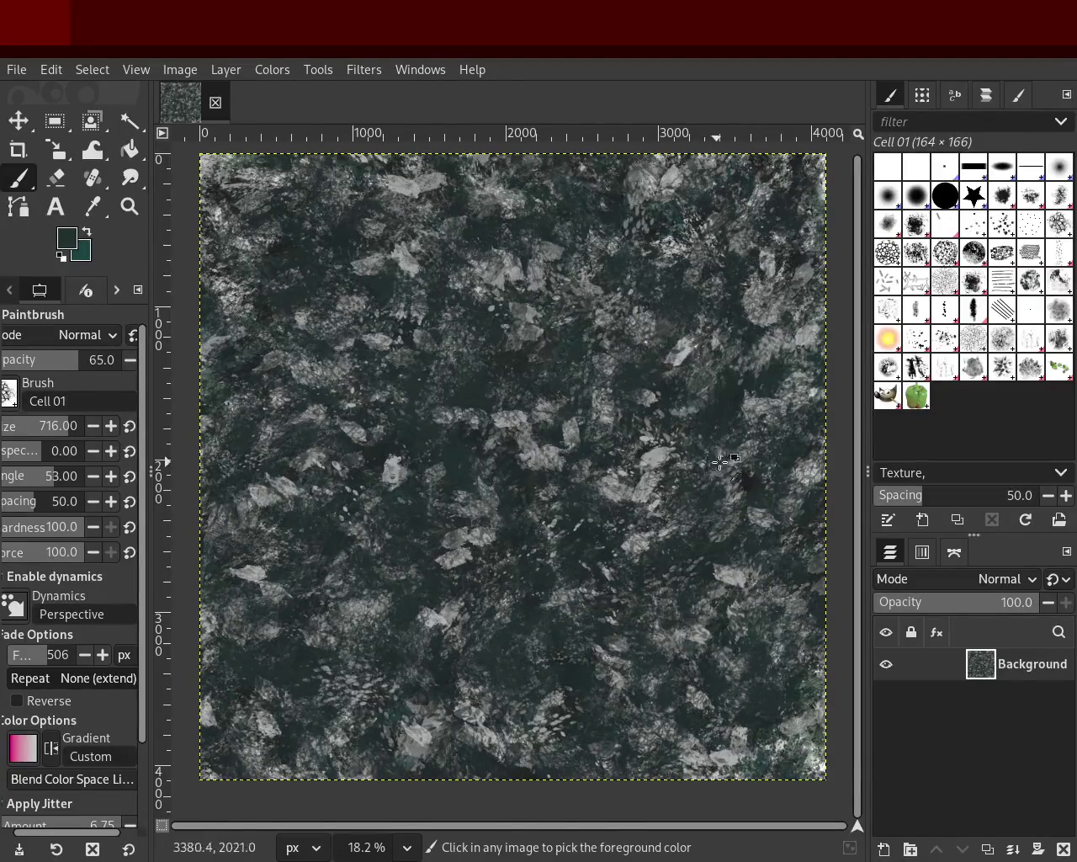
left_click(673, 349, "ctrl")
left_click(361, 605)
key("ctrl+z")
key("ctrl+z")
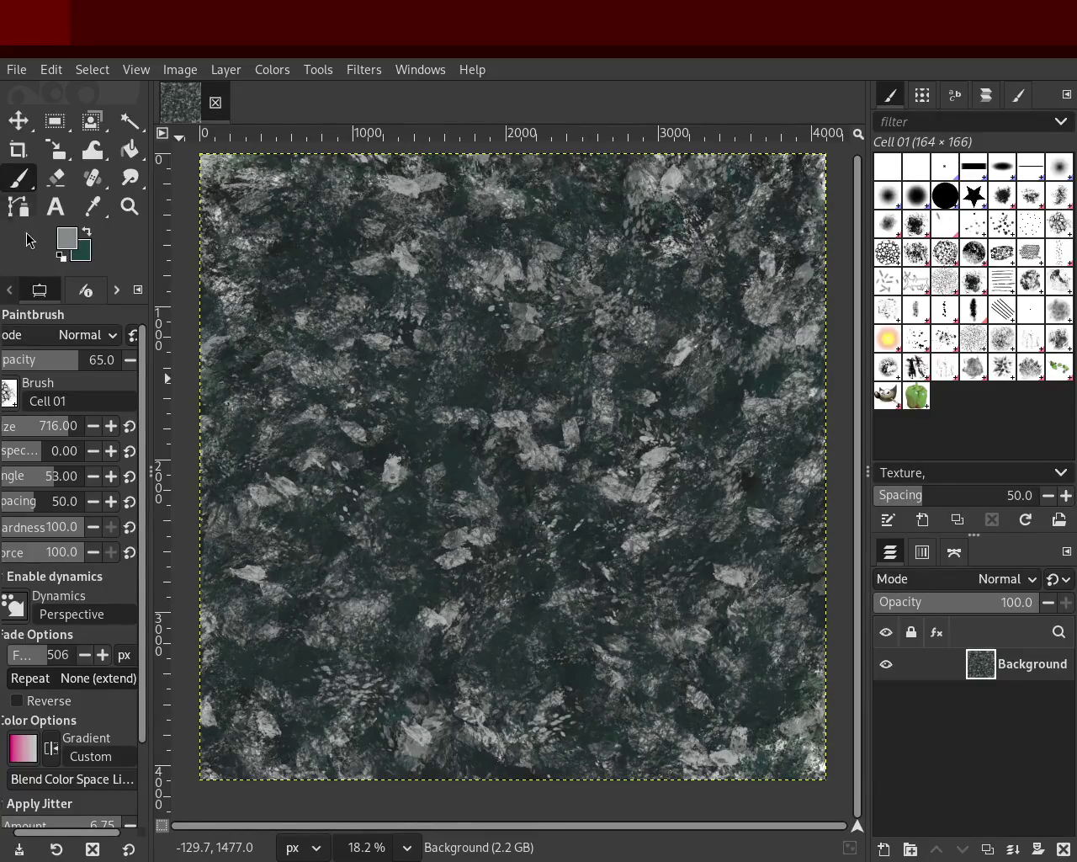
Zoom in and out to view the whole granite image.
left_click(129, 206)
left_click(290, 404)
left_click(491, 379, "ctrl")
left_click(616, 363, "ctrl")
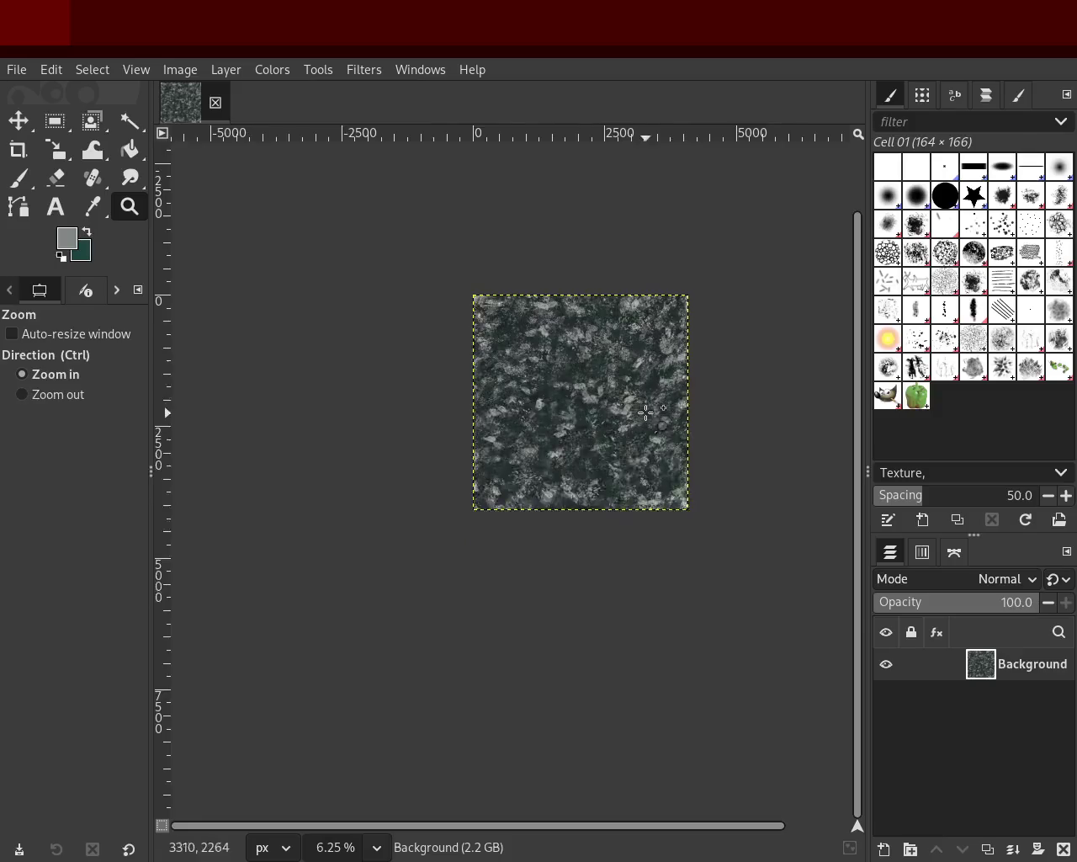
left_click(644, 412)
triple_click(513, 363)
left_click(515, 363)
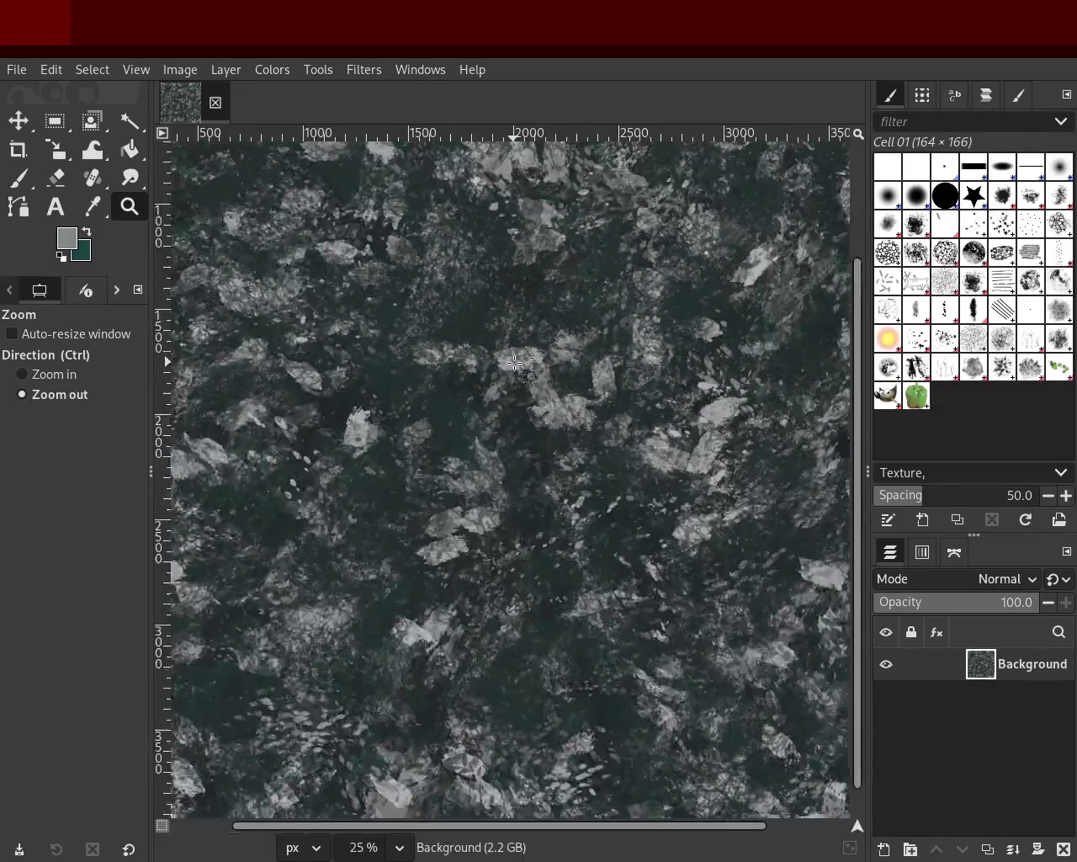
Pick the Vegetation 01 brush and a light grey, trying a stroke that gets undone.
triple_click(515, 363)
left_click(513, 345, "ctrl")
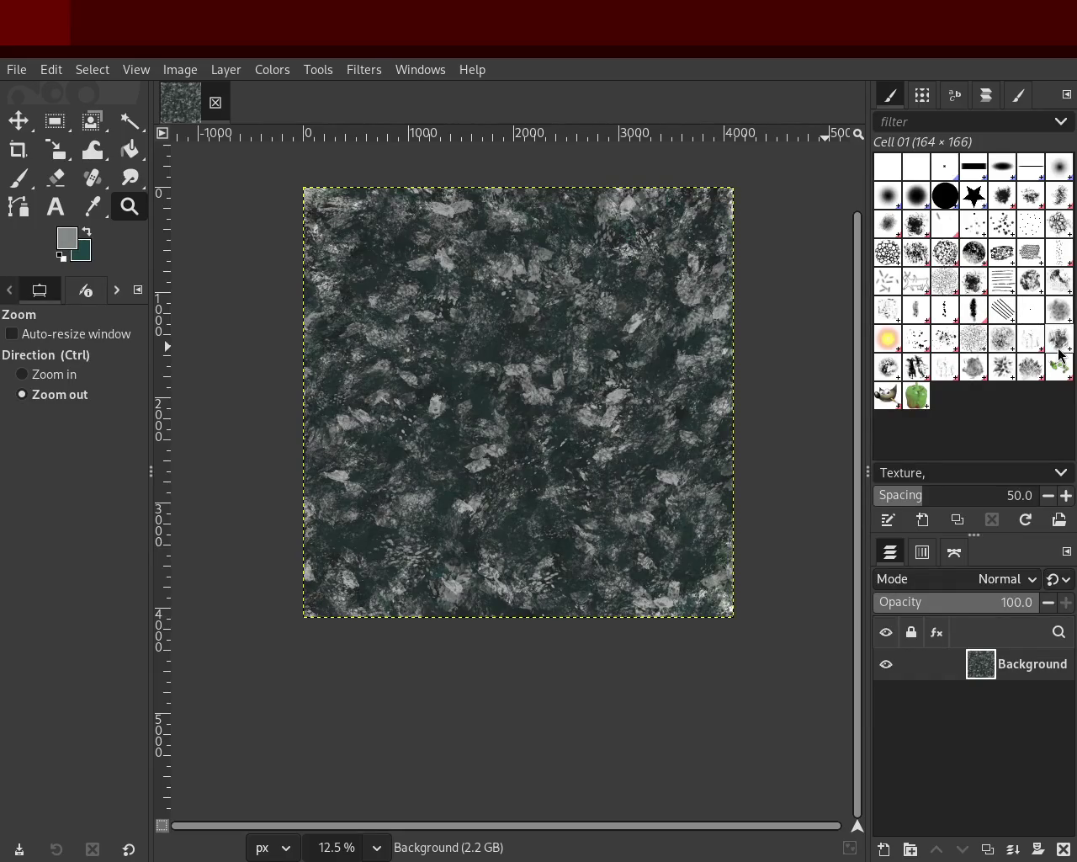
left_click(1018, 371)
left_click(32, 173)
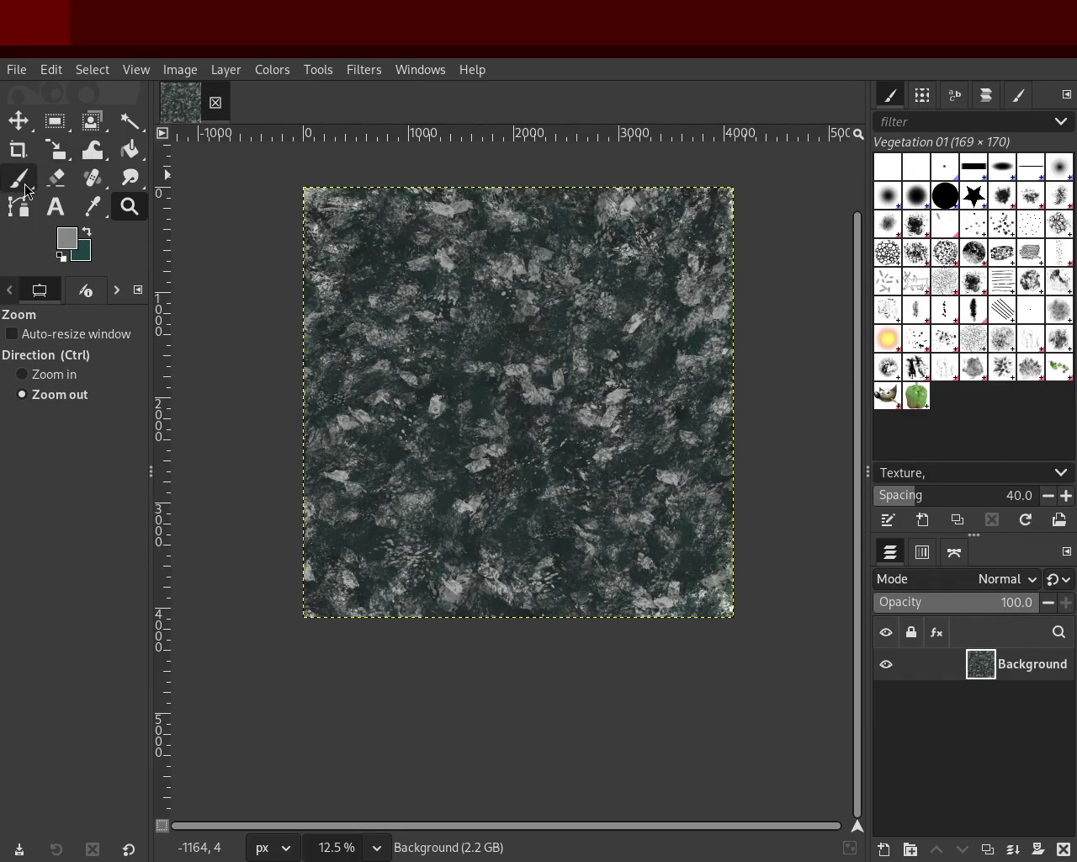
left_click(621, 403, "ctrl")
mouse_move(616, 392)
left_mouse_down()
mouse_move(445, 427)
mouse_move(454, 261)
mouse_move(352, 362)
left_mouse_up()
key("ctrl+z")
Test vegetation strokes at opacity 29, undoing them.
left_click_drag(38, 364, 42, 364)
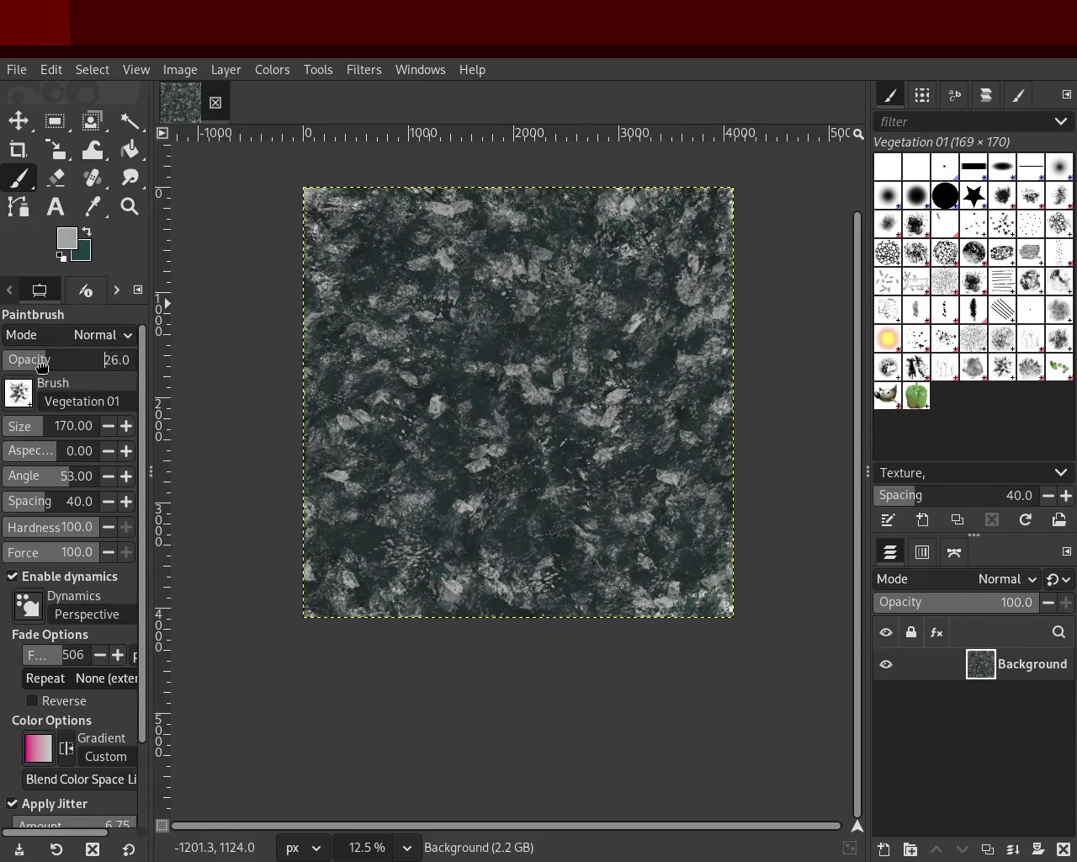
mouse_move(402, 232)
left_mouse_down()
mouse_move(412, 221)
mouse_move(567, 191)
mouse_move(383, 359)
mouse_move(527, 418)
left_mouse_up()
key("ctrl+z")
mouse_move(572, 221)
left_mouse_down()
mouse_move(703, 465)
mouse_move(402, 455)
mouse_move(649, 376)
mouse_move(711, 508)
mouse_move(357, 400)
mouse_move(431, 333)
mouse_move(546, 326)
mouse_move(659, 353)
left_mouse_up()
key("ctrl+z")
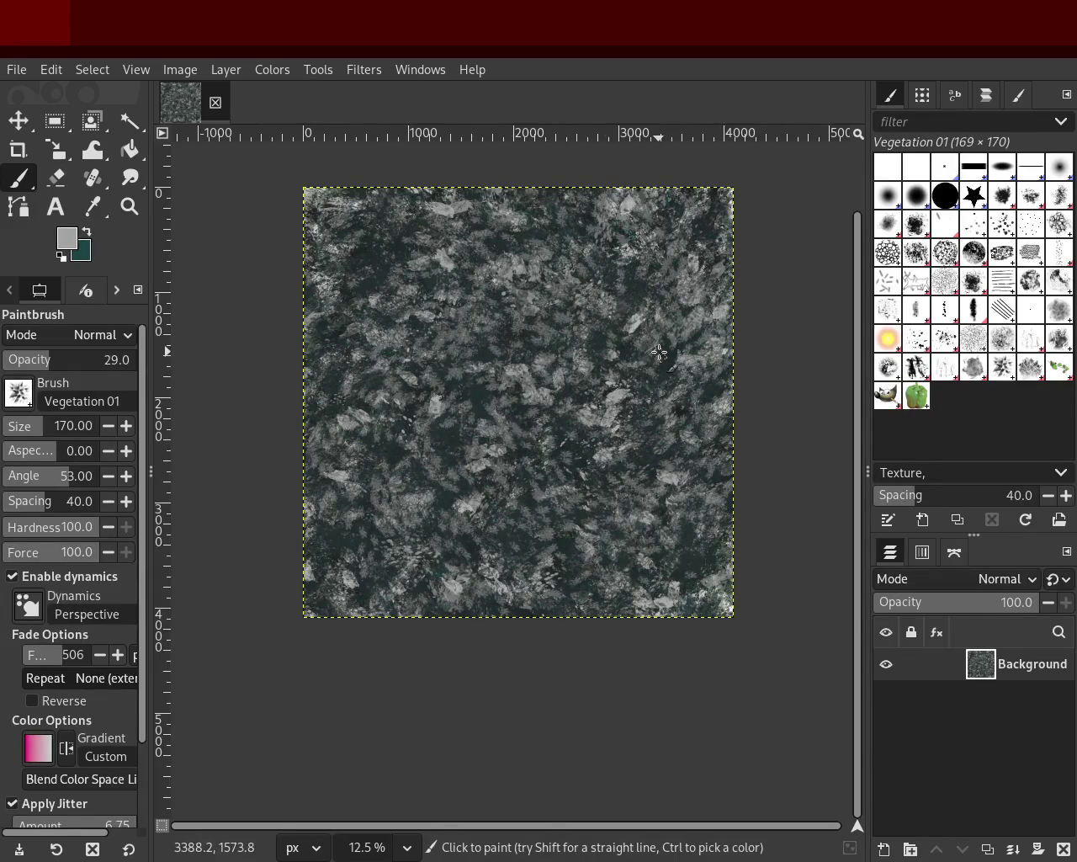
Zoom in on the granite, then sample a dark grey and raise the paint opacity.
left_click(129, 206)
left_click(529, 336)
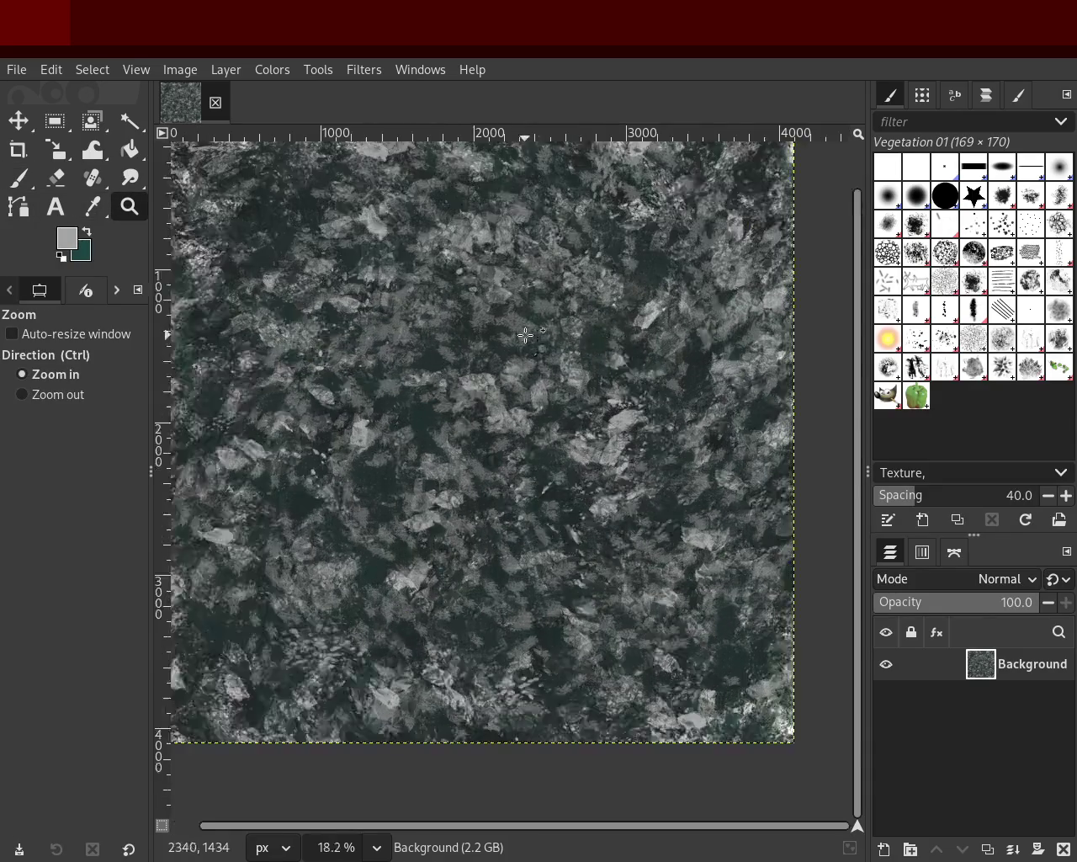
scroll(529, 336, "up", 2, "ctrl")
scroll(529, 336, "down", 3, "ctrl")
scroll(444, 307, "up", 1, "ctrl")
scroll(444, 308, "down", 1, "ctrl")
scroll(443, 307, "up", 1, "ctrl")
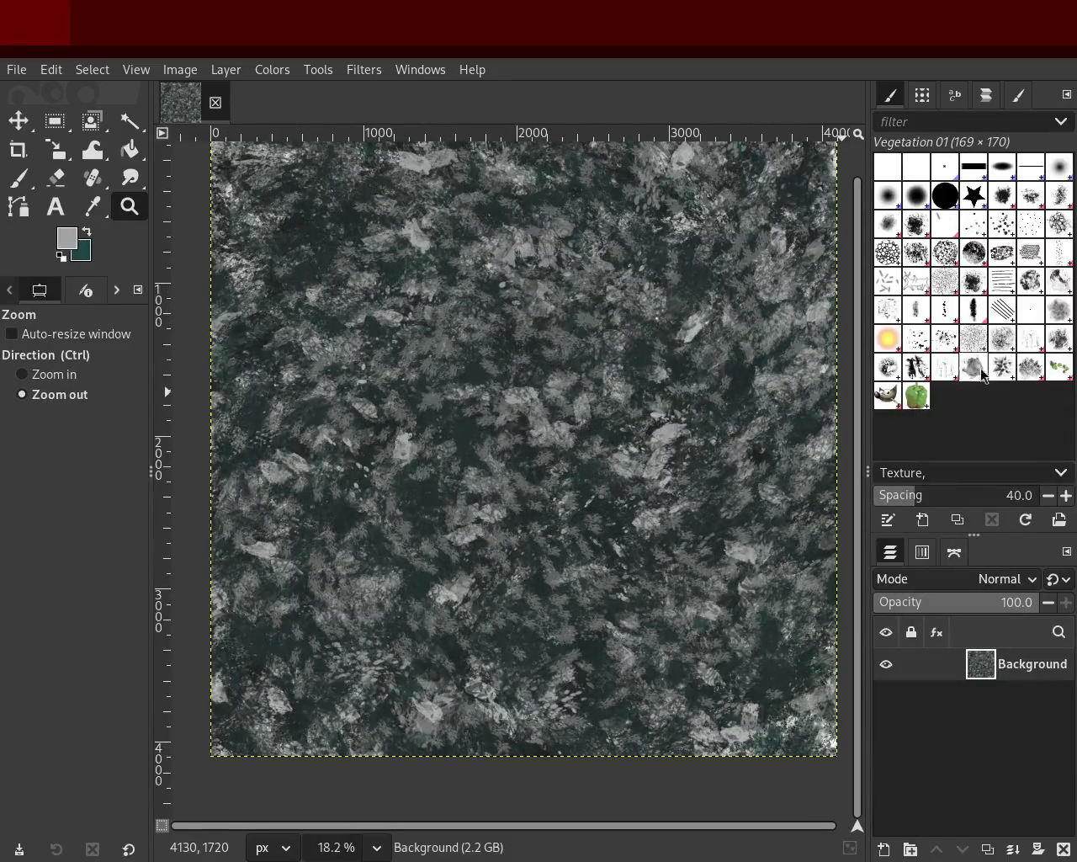
left_click(18, 177)
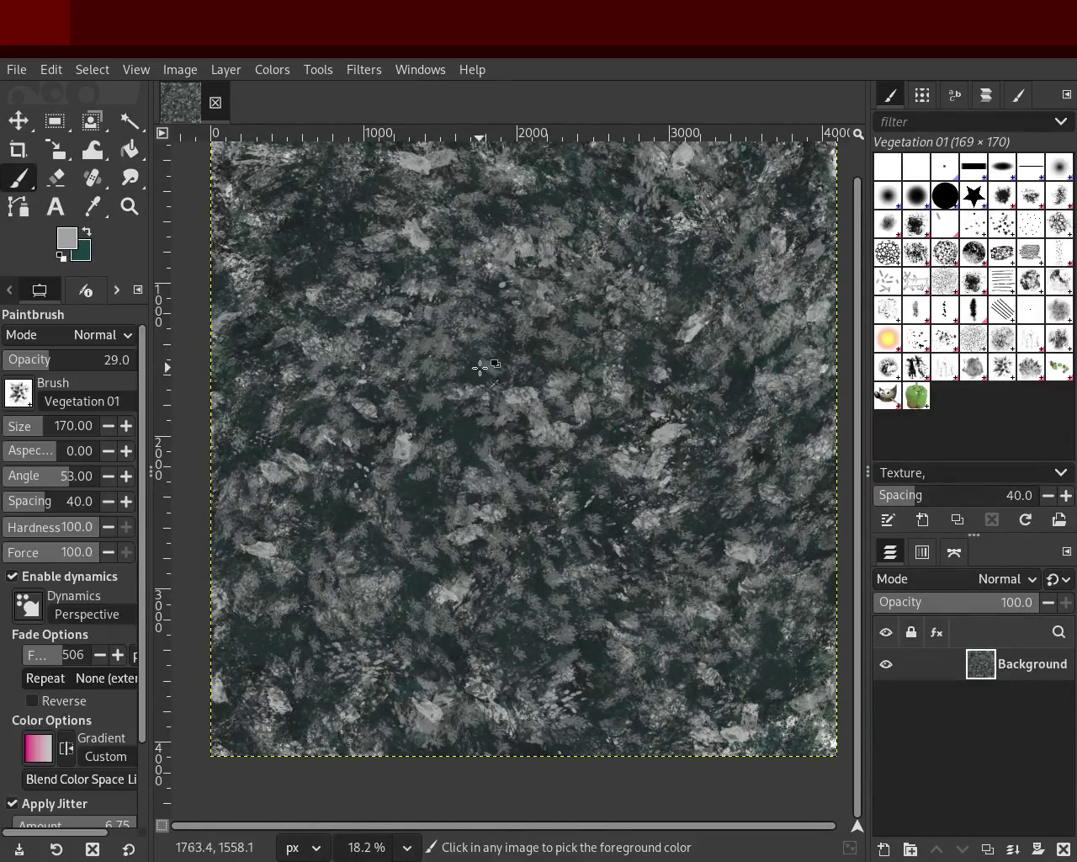
left_click(511, 360, "ctrl")
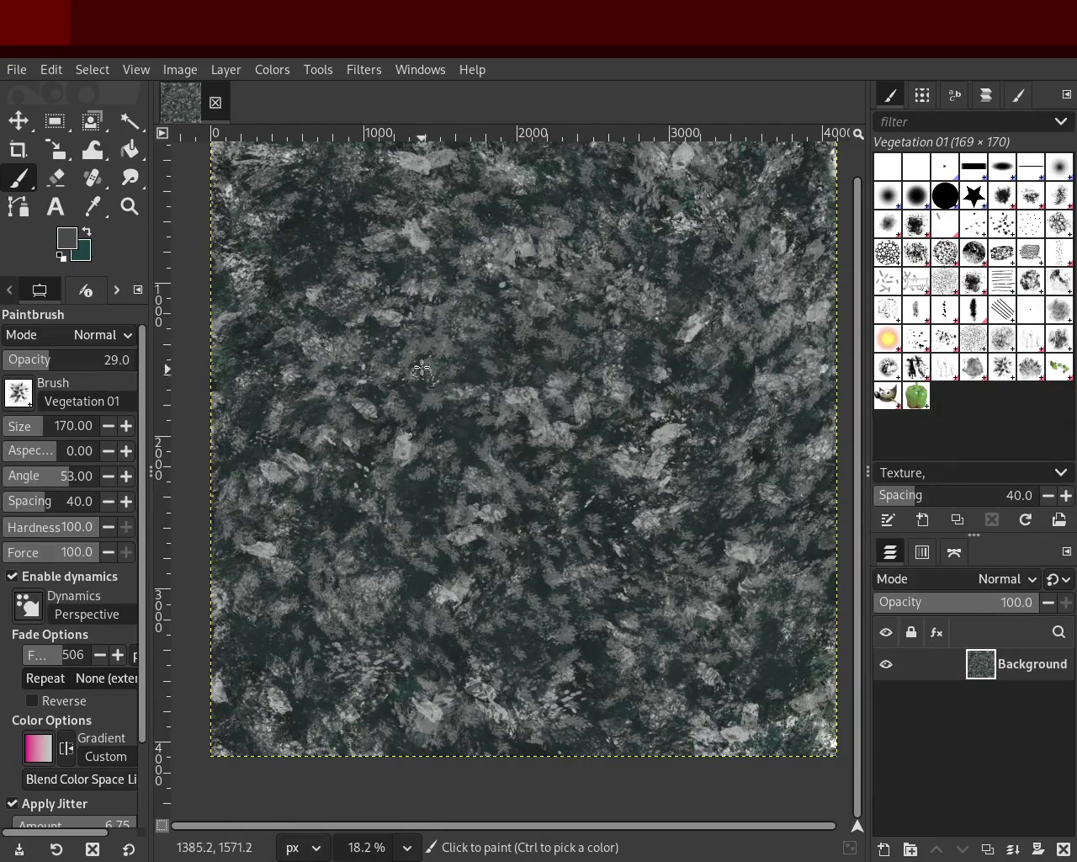
left_click(56, 363)
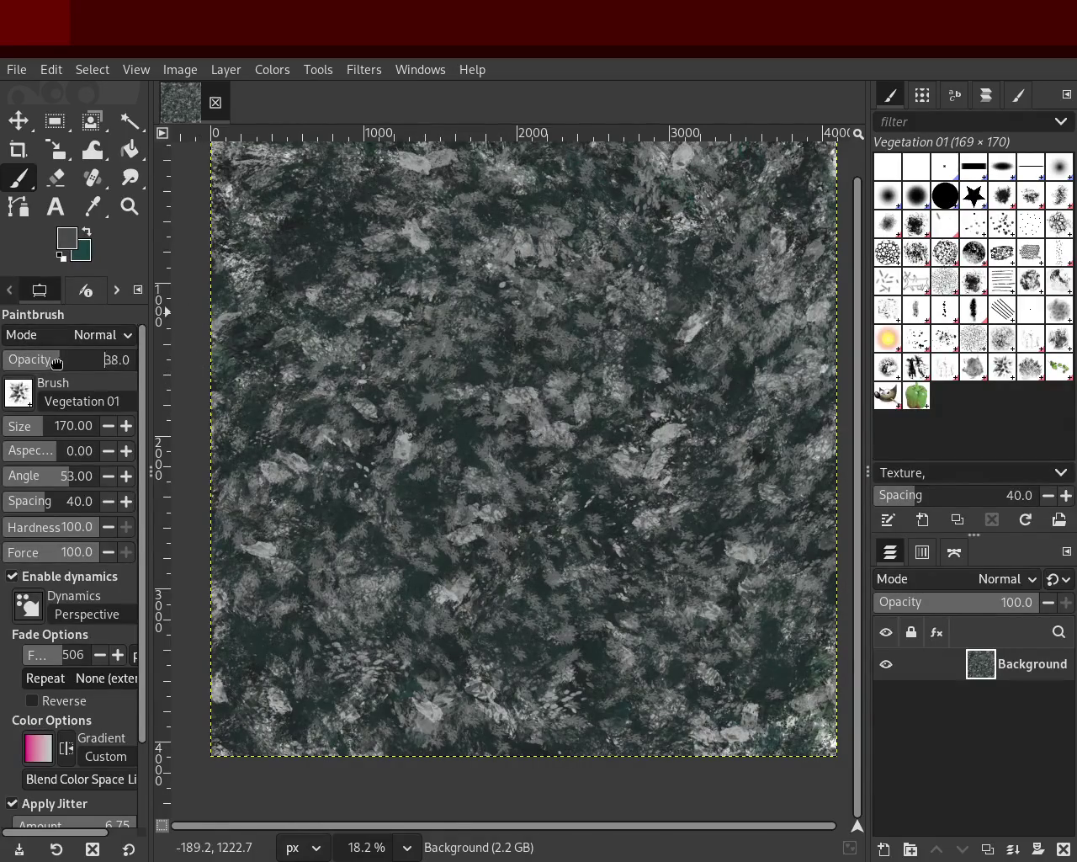
type("83")
Cover the whole image in light grey vegetation dabs, redoing one pass.
left_click(657, 429, "ctrl")
left_click_drag(658, 429, 368, 226)
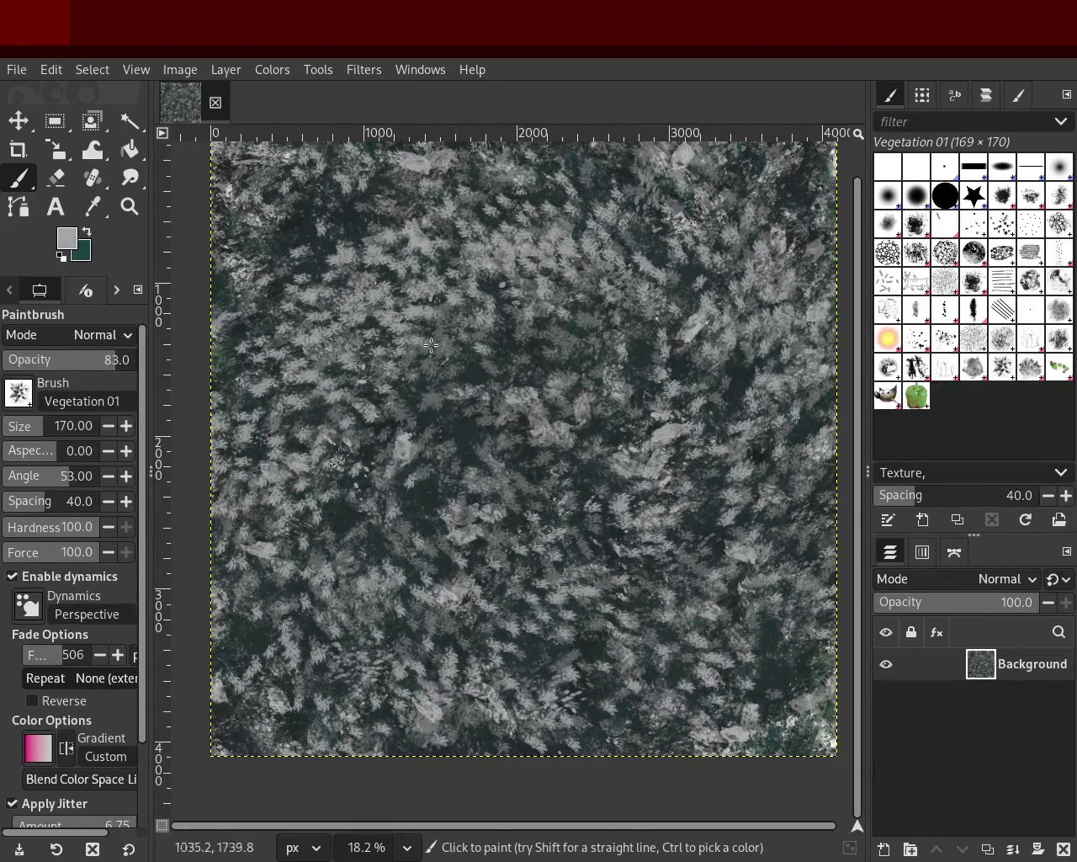
key("ctrl+z")
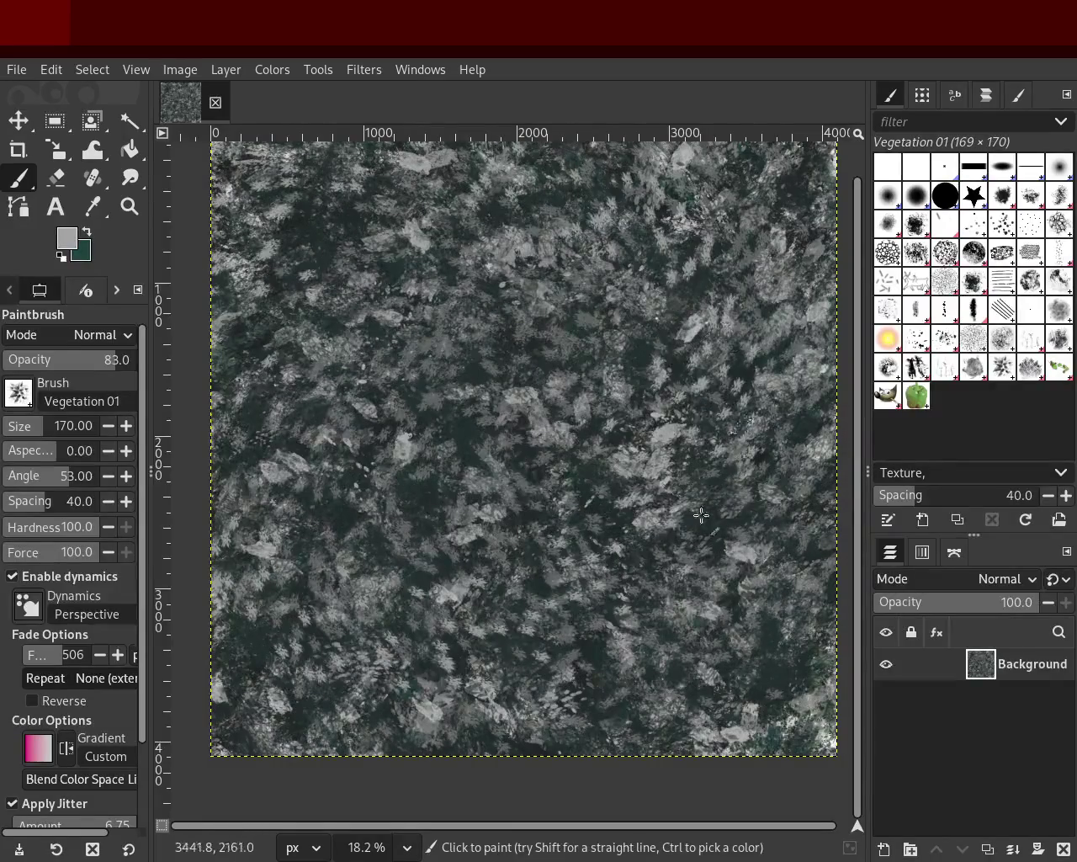
left_click_drag(620, 267, 509, 698)
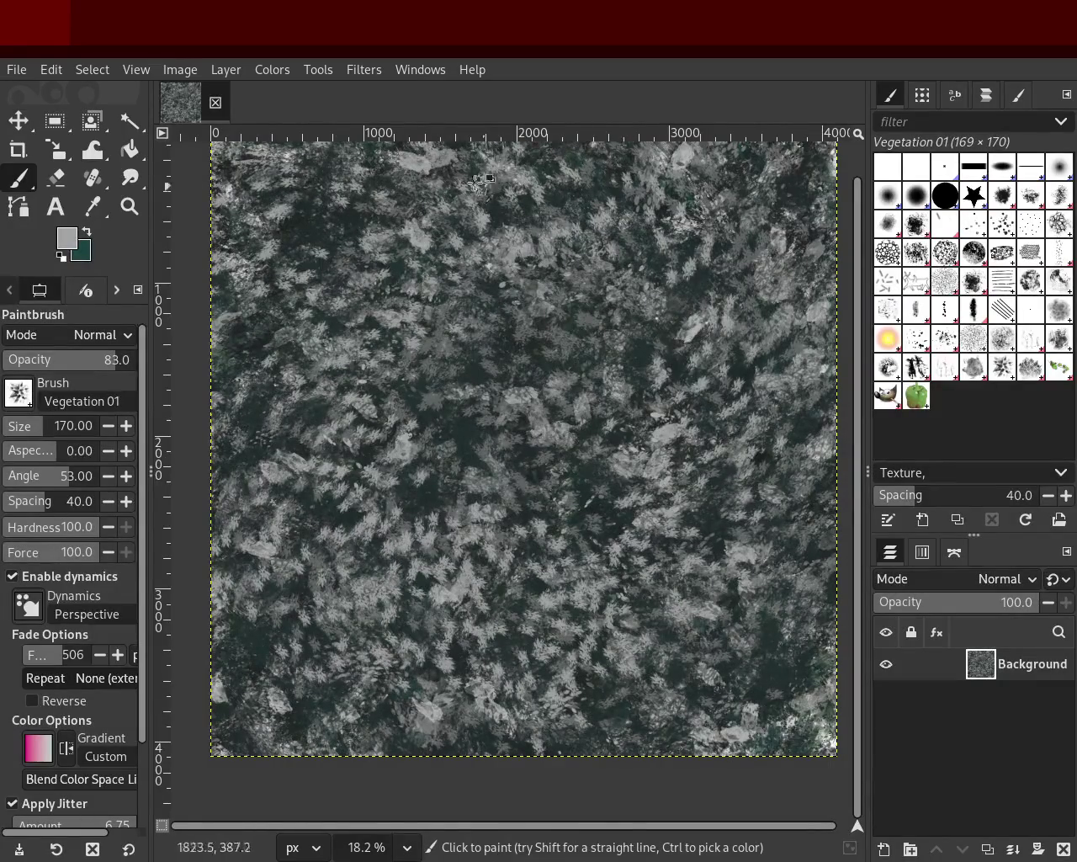
left_click(964, 370)
Paint bright Texture Hose 01 dabs over the canvas, then dark green dabs toward the upper left.
left_click(921, 370)
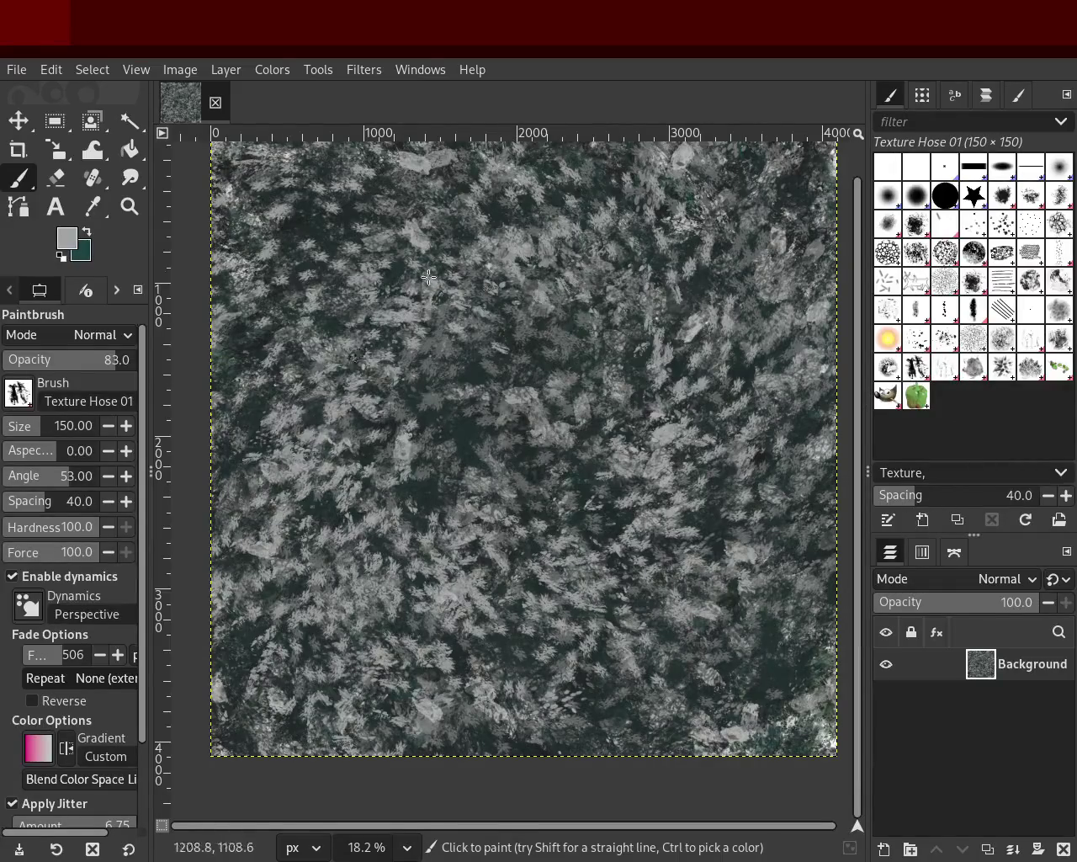
mouse_move(401, 302)
left_mouse_down()
mouse_move(767, 490)
mouse_move(579, 543)
mouse_move(498, 396)
mouse_move(536, 467)
left_mouse_up()
left_click(461, 425, "ctrl")
mouse_move(468, 414)
left_mouse_down()
mouse_move(354, 303)
mouse_move(556, 686)
mouse_move(441, 686)
mouse_move(698, 657)
mouse_move(639, 353)
mouse_move(783, 589)
mouse_move(766, 253)
mouse_move(421, 362)
mouse_move(278, 183)
mouse_move(385, 255)
mouse_move(578, 494)
mouse_move(529, 602)
mouse_move(227, 689)
mouse_move(801, 732)
mouse_move(449, 404)
mouse_move(720, 404)
mouse_move(234, 266)
mouse_move(751, 240)
mouse_move(764, 170)
mouse_move(311, 688)
mouse_move(348, 682)
mouse_move(409, 724)
mouse_move(267, 585)
mouse_move(487, 646)
mouse_move(198, 287)
left_mouse_up()
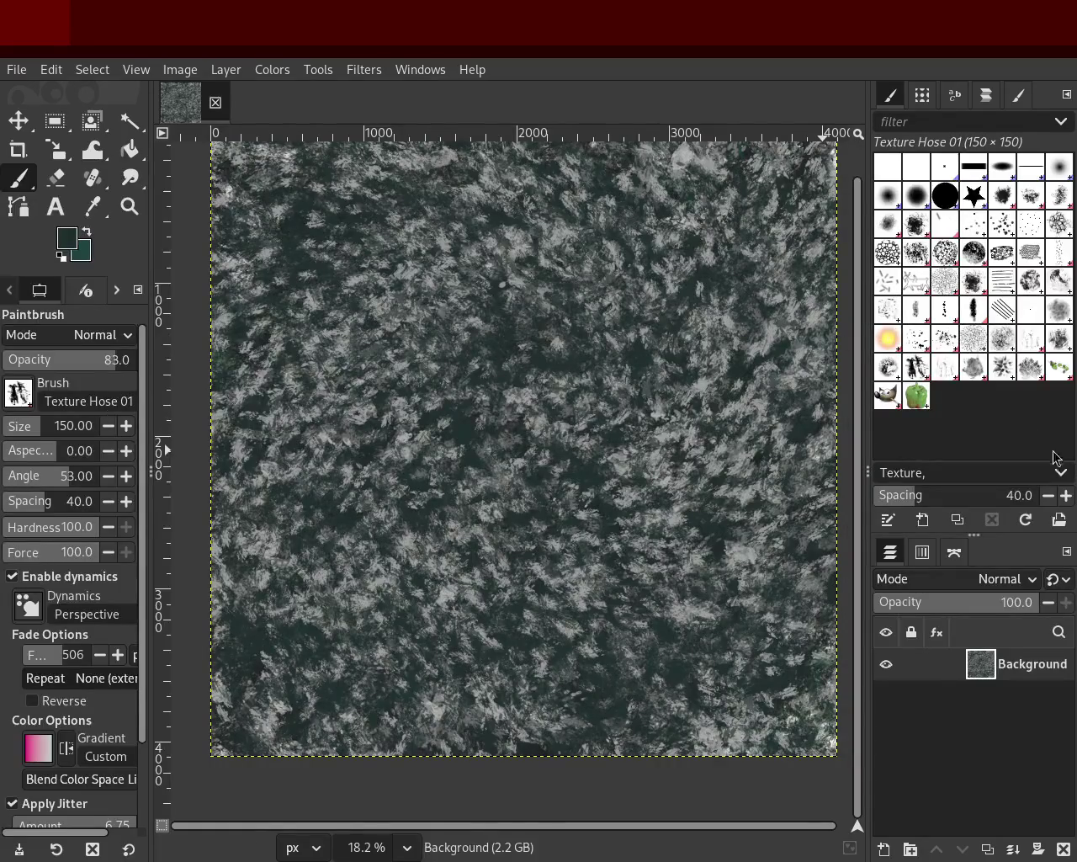
left_click(975, 376)
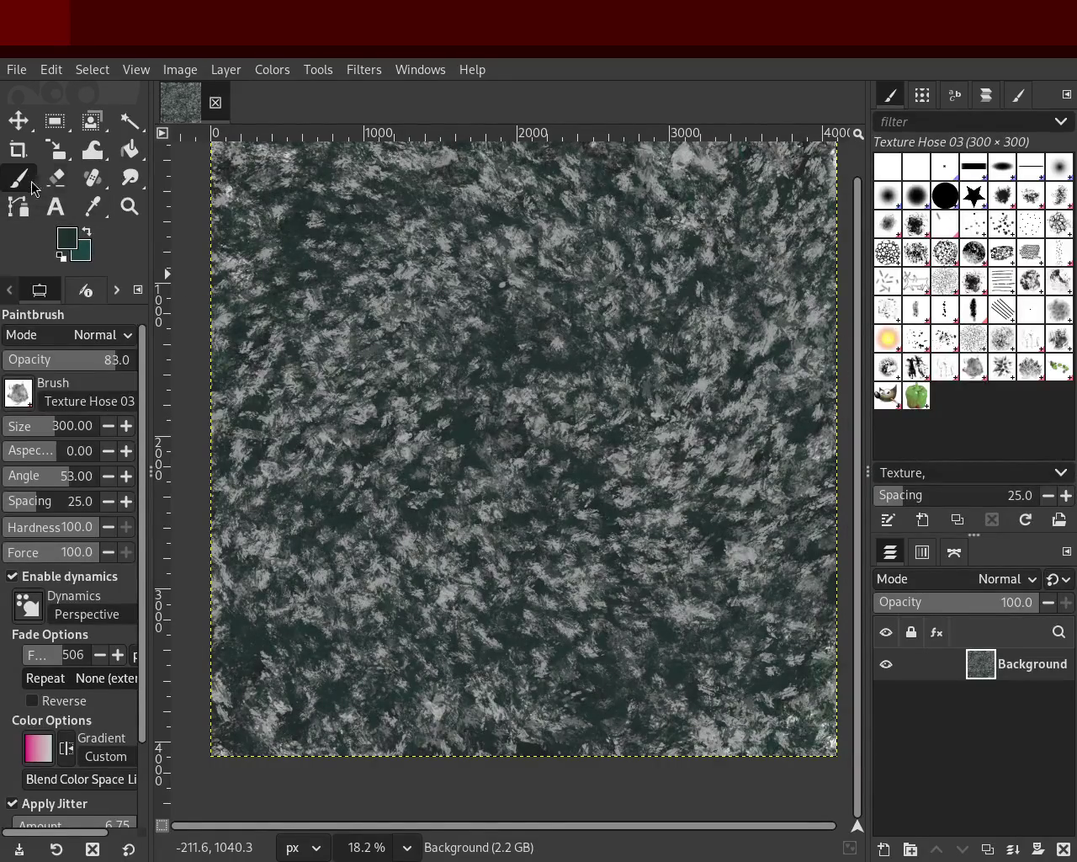
left_click(965, 224)
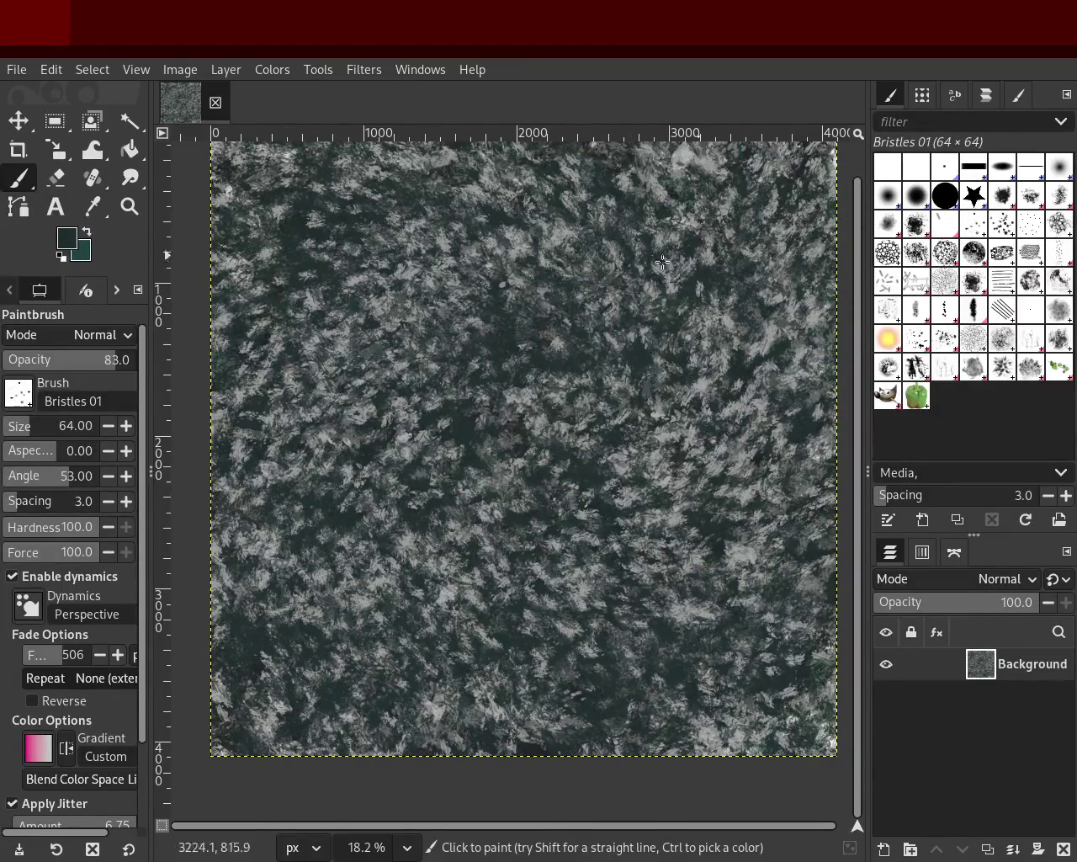
Paint dark green Bristles 01 strokes, enlarging the brush to 242 for the lower left and centre.
mouse_move(355, 339)
left_mouse_down()
mouse_move(329, 189)
mouse_move(205, 278)
mouse_move(247, 184)
mouse_move(247, 290)
mouse_move(441, 611)
mouse_move(553, 723)
mouse_move(783, 412)
mouse_move(757, 751)
mouse_move(705, 489)
mouse_move(739, 757)
left_mouse_up()
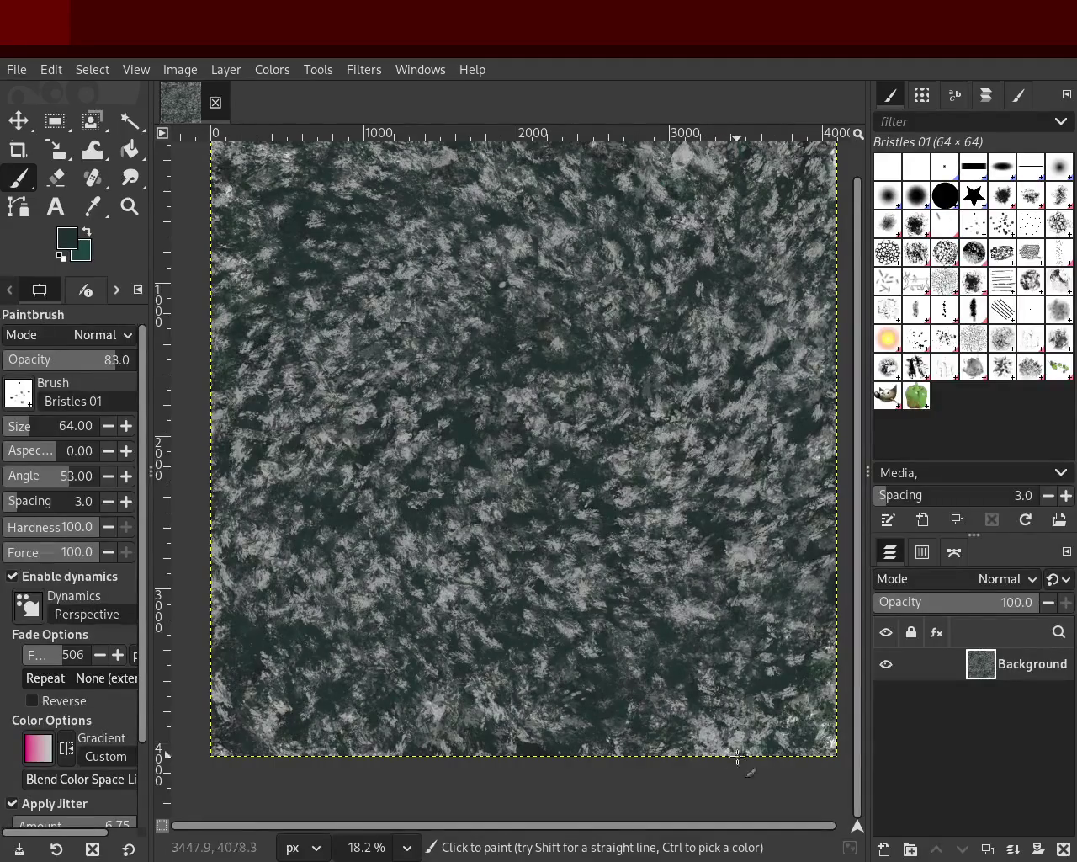
left_click(44, 439)
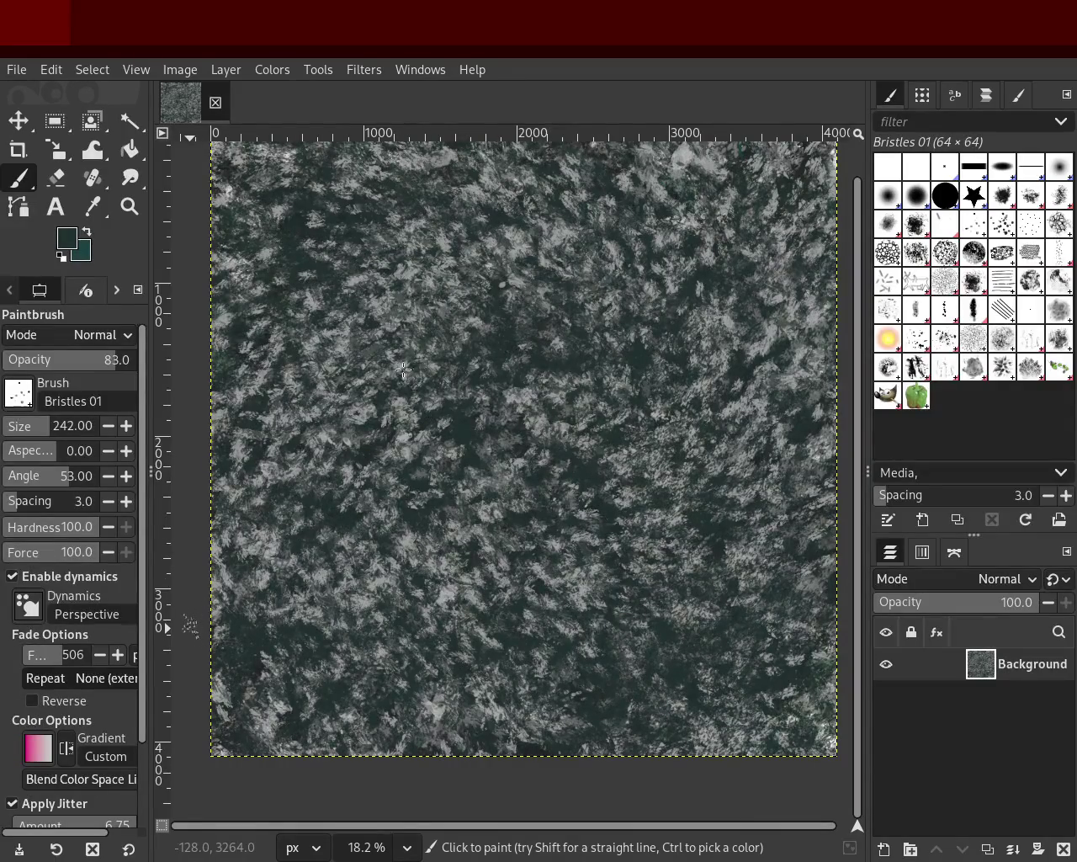
left_click_drag(255, 542, 476, 555)
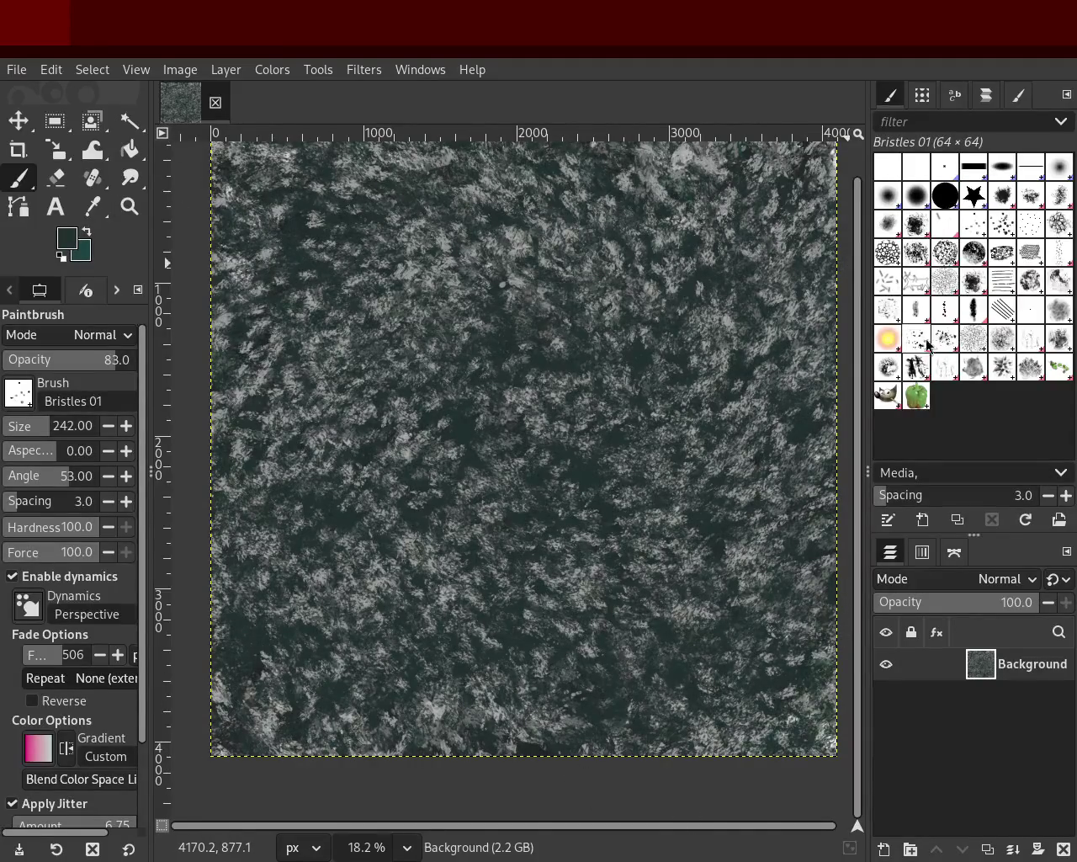
left_click(919, 366)
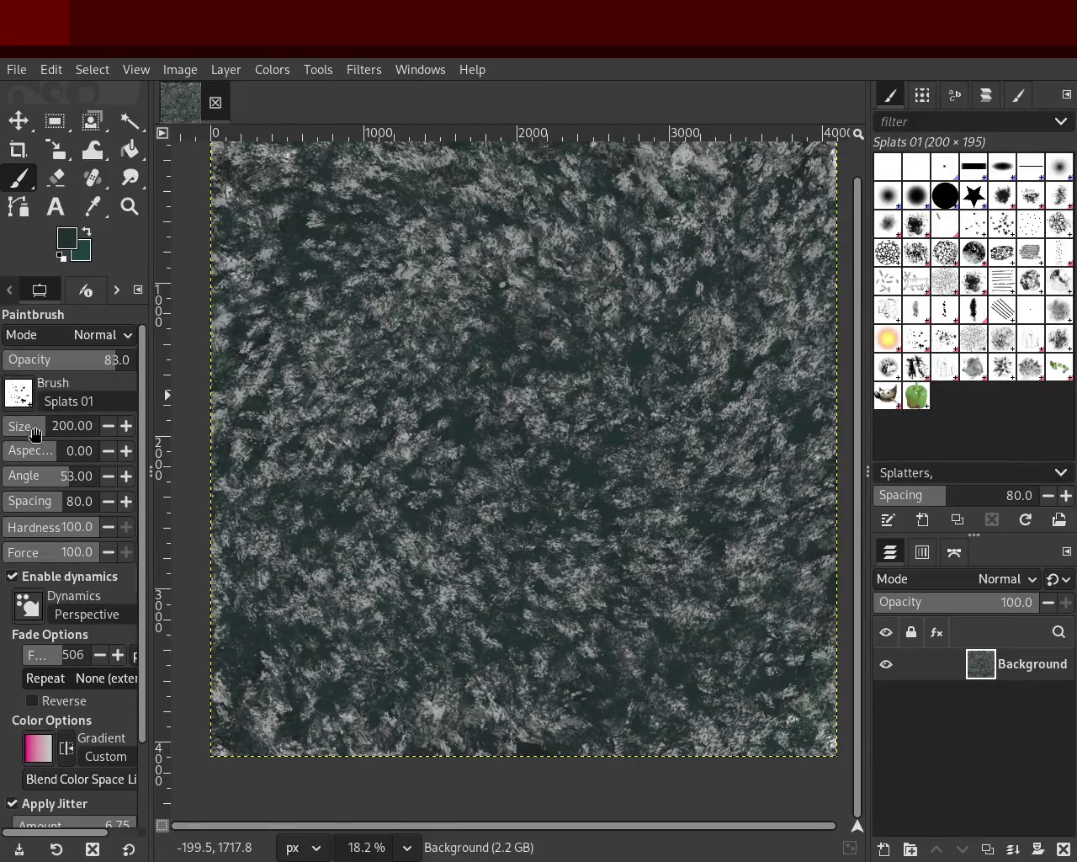
Enlarge the Splats 01 brush to 572 and scatter grey splats across the granite.
left_click_drag(69, 434, 93, 434)
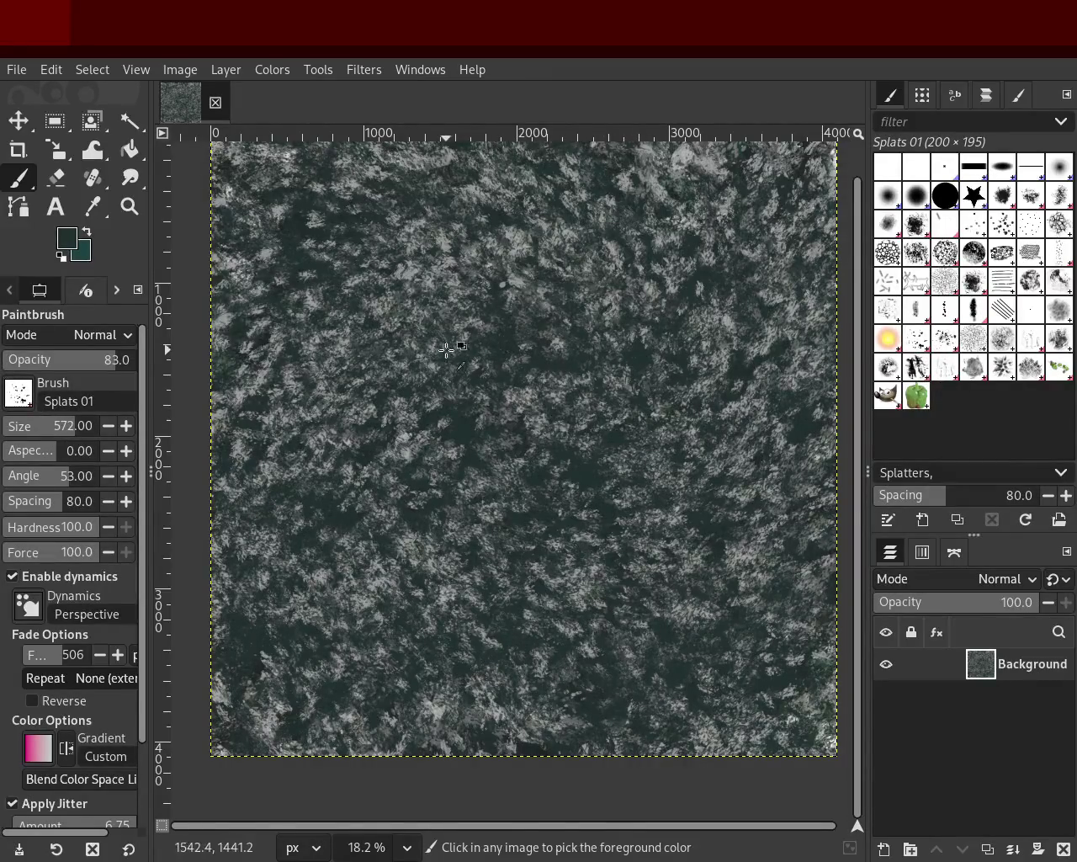
left_click(452, 263, "ctrl")
left_click_drag(620, 572, 616, 540)
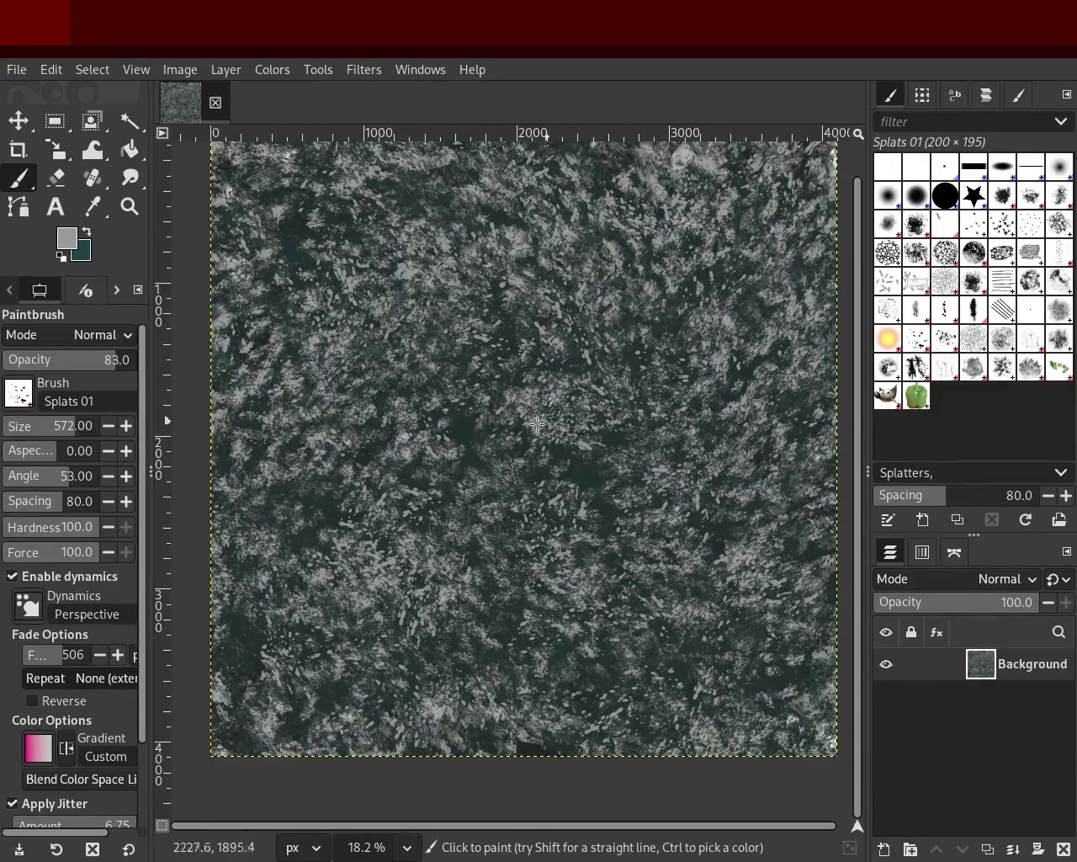
left_click(923, 373)
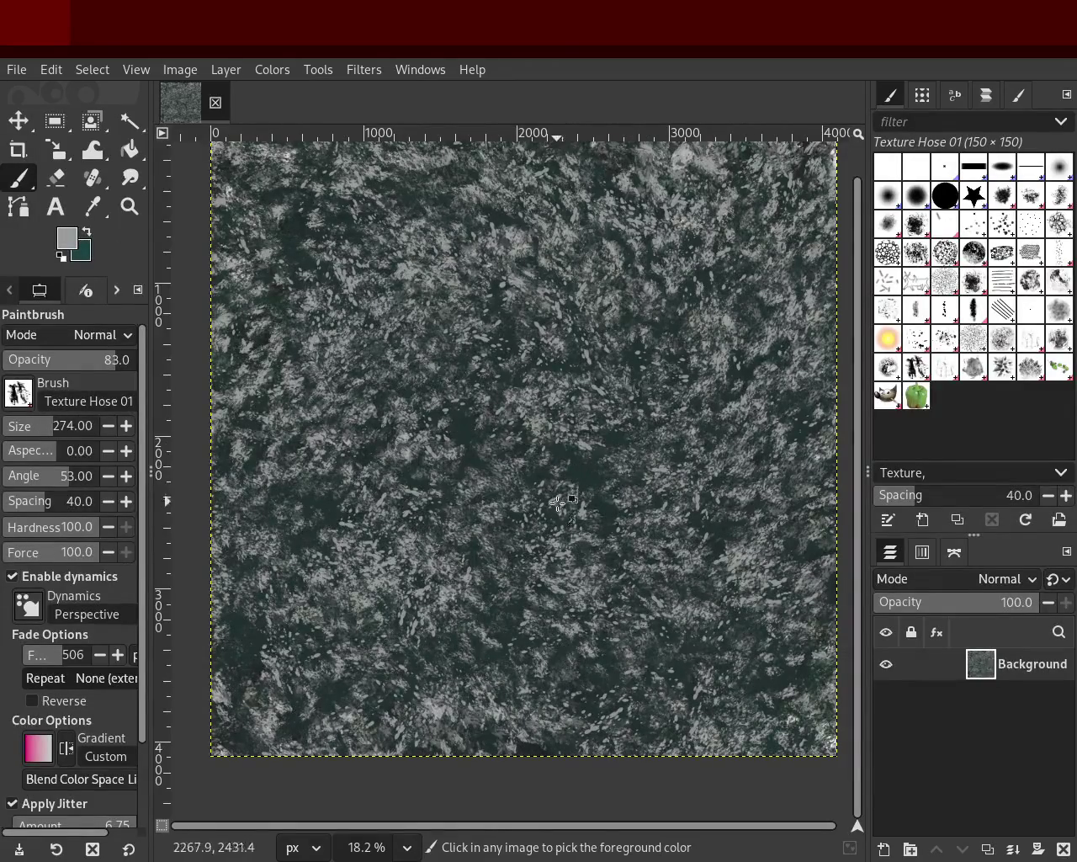
left_click(590, 489, "ctrl")
Paint dark texture-hose dabs, then switch to Texture Hose 02 at size 295.
mouse_move(603, 472)
left_mouse_down()
mouse_move(366, 315)
mouse_move(344, 532)
mouse_move(317, 456)
mouse_move(567, 254)
mouse_move(804, 425)
mouse_move(809, 195)
mouse_move(500, 723)
mouse_move(364, 656)
mouse_move(356, 445)
mouse_move(425, 600)
mouse_move(450, 569)
mouse_move(439, 538)
mouse_move(345, 446)
mouse_move(256, 538)
mouse_move(311, 673)
mouse_move(318, 612)
mouse_move(451, 582)
mouse_move(720, 402)
mouse_move(787, 679)
mouse_move(523, 313)
mouse_move(689, 200)
mouse_move(446, 471)
mouse_move(531, 462)
left_mouse_up()
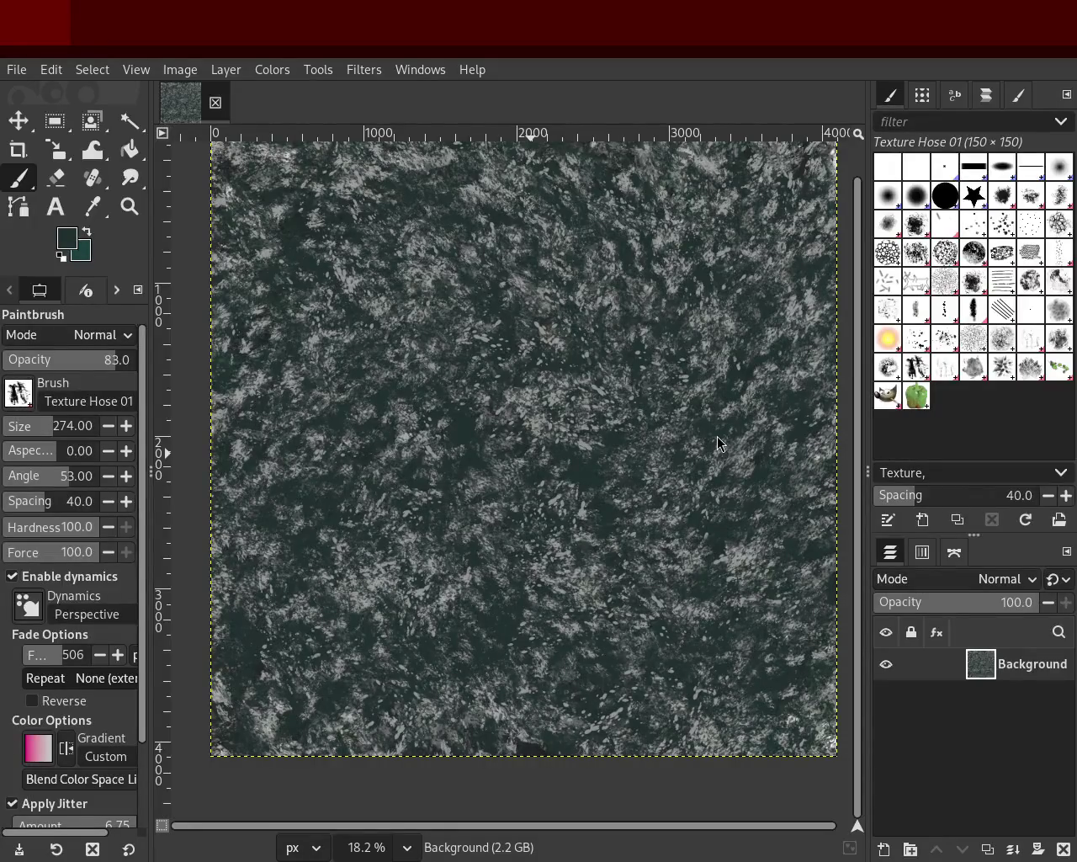
left_click(973, 374)
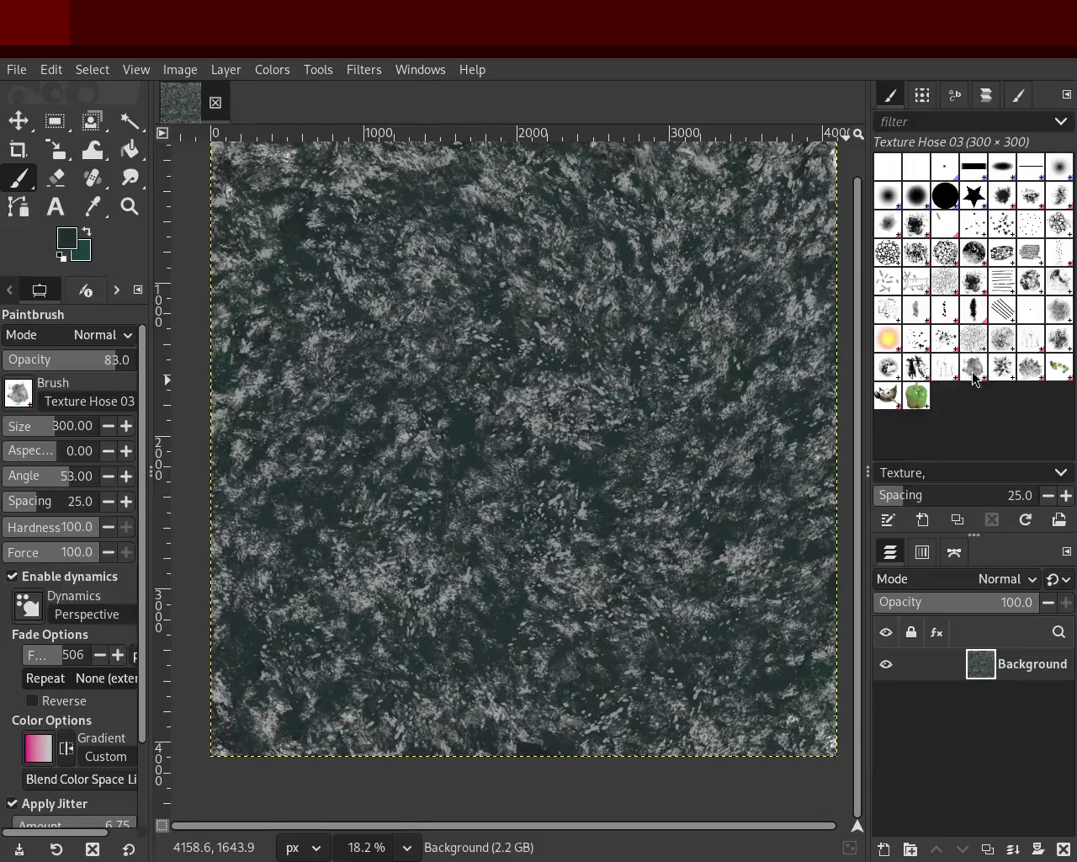
left_click(945, 367)
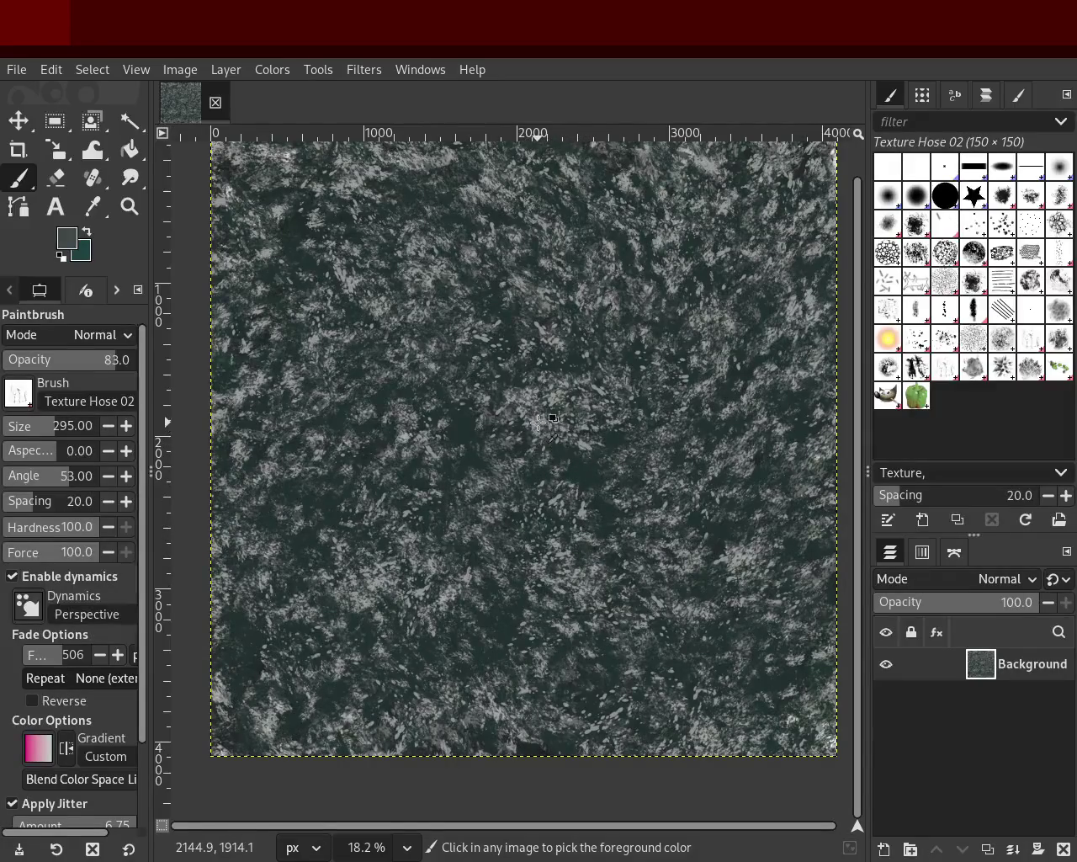
left_click(538, 422, "ctrl")
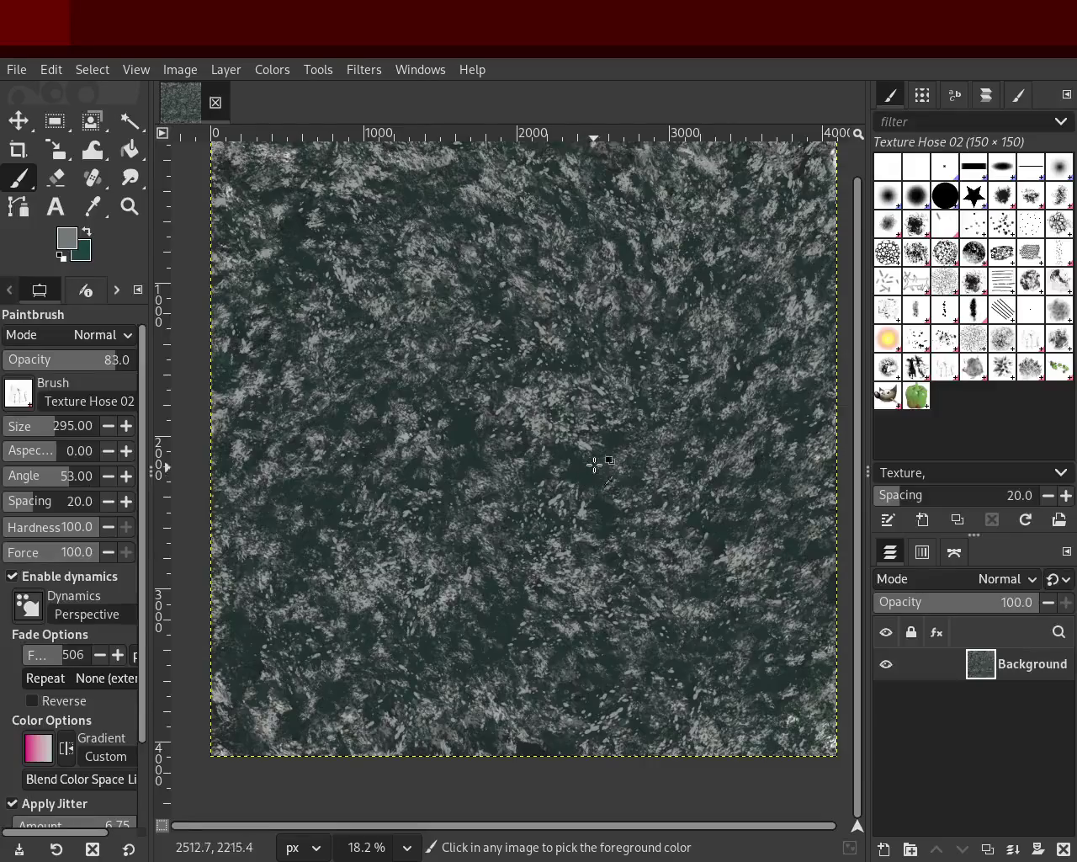
Sample dark teal, then a mid grey from the canvas, and pick the Splats 01 brush.
left_click(726, 537, "ctrl")
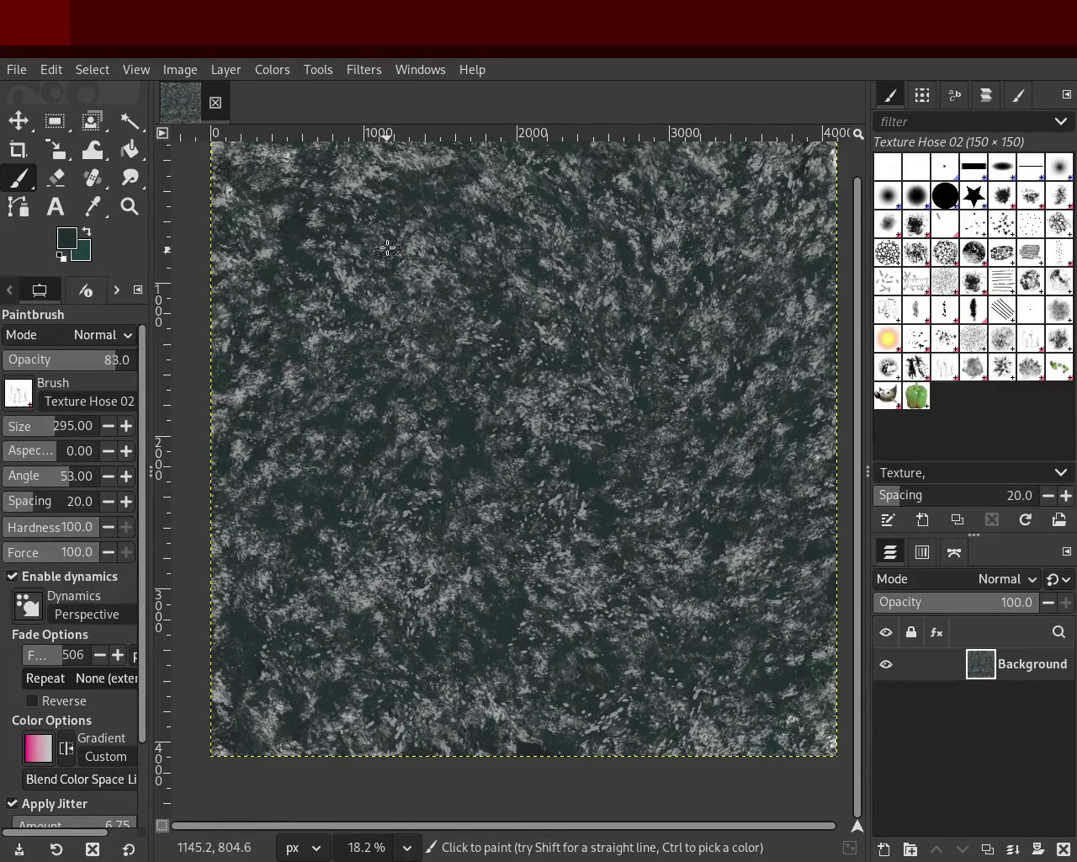
key("ctrl")
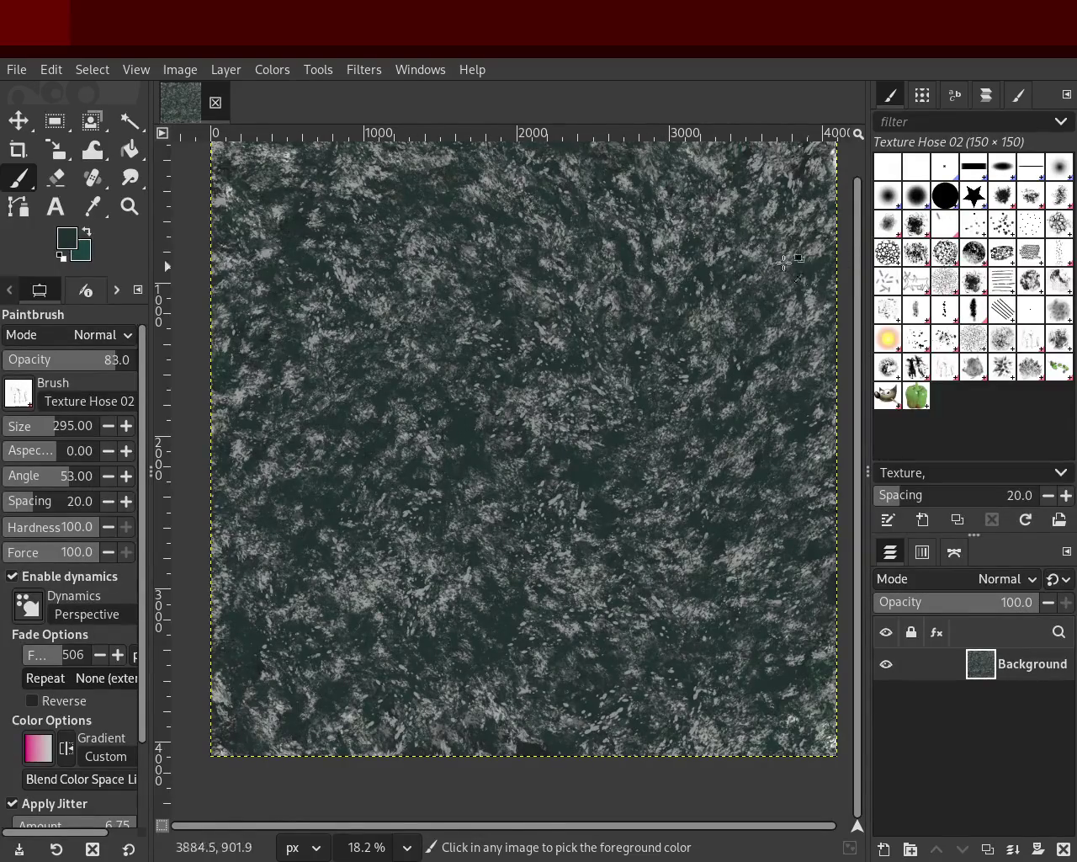
left_click(657, 244, "ctrl")
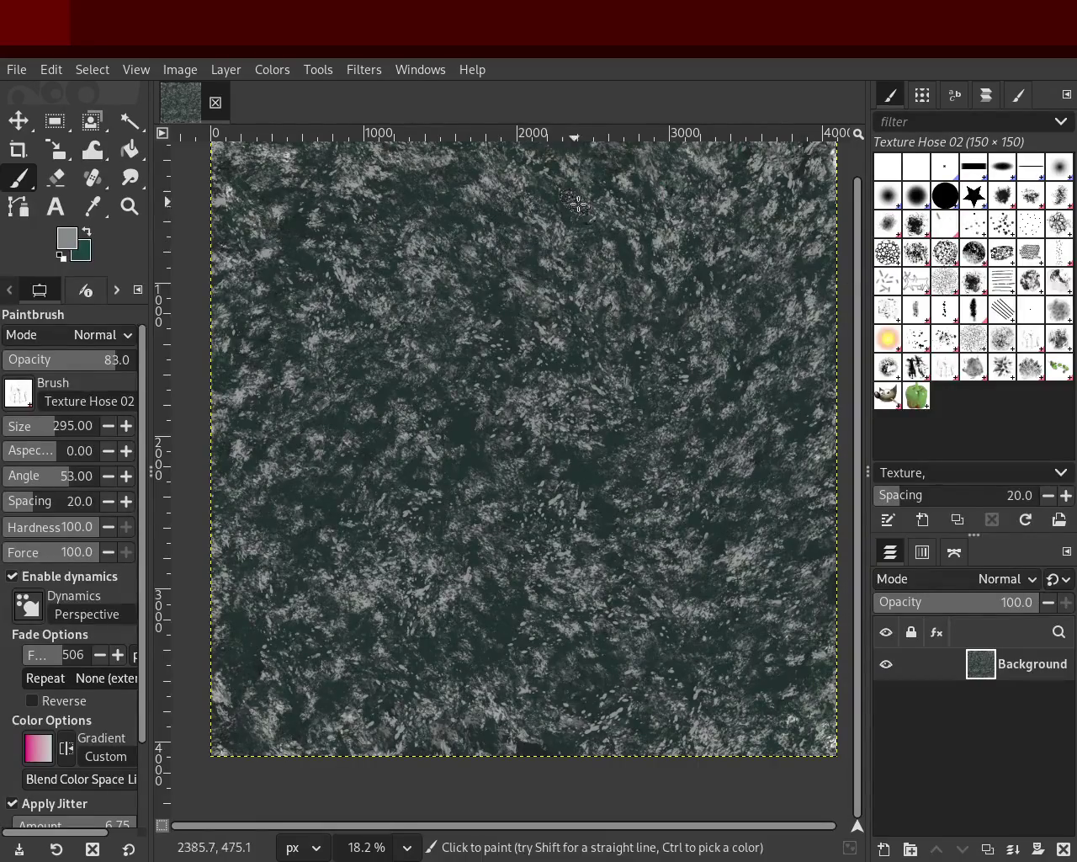
left_click(916, 367)
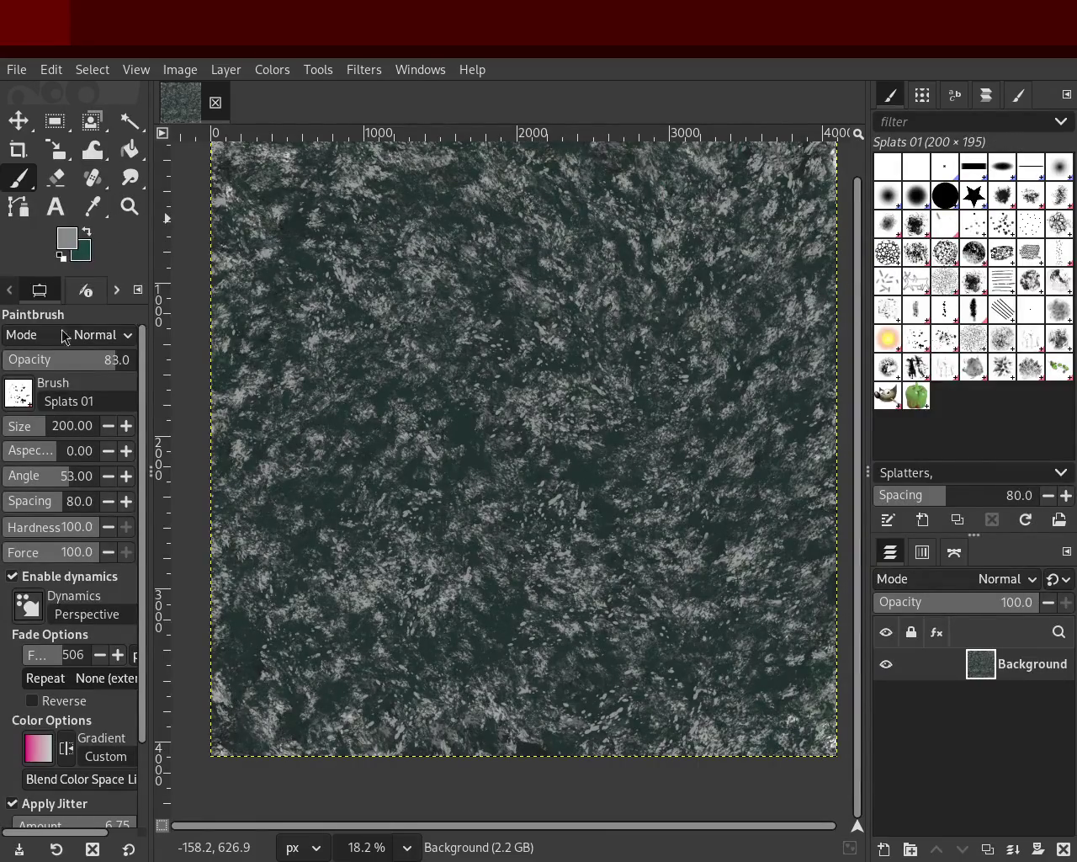
Increase the Splats 01 brush size from 200 to 268.
left_click_drag(43, 414, 63, 425)
key("ctrl")
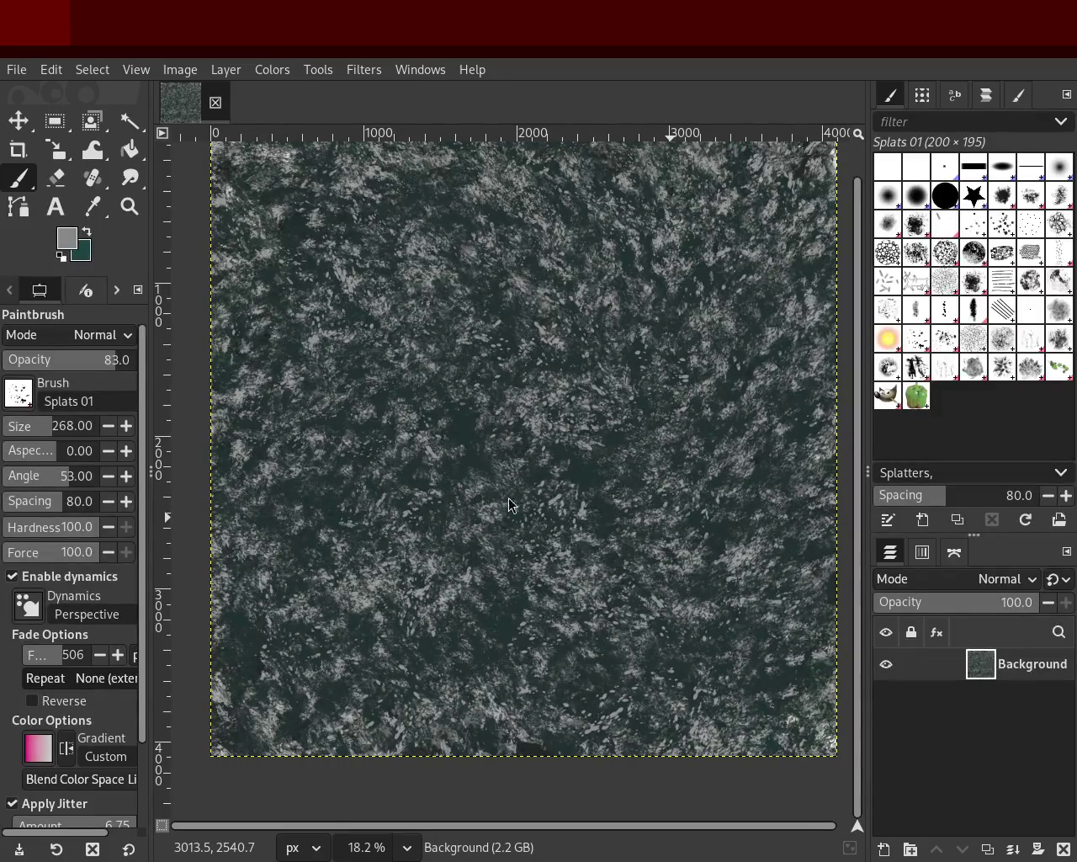
left_click(130, 206)
scroll(485, 442, "up", 3, "ctrl")
scroll(485, 442, "up", 2, "ctrl")
scroll(486, 442, "down", 2, "ctrl")
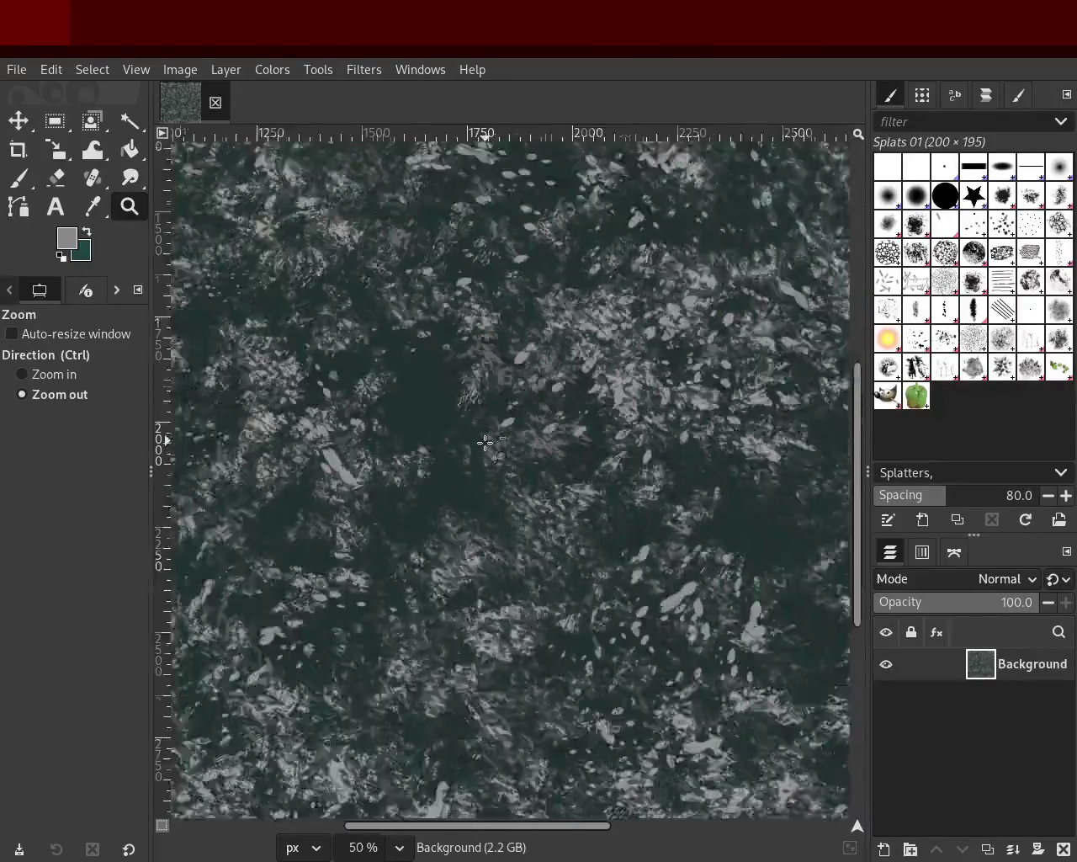
scroll(485, 442, "down", 2, "ctrl")
scroll(486, 441, "down", 2, "ctrl")
scroll(620, 346, "up", 3, "ctrl")
scroll(620, 347, "up", 3, "ctrl")
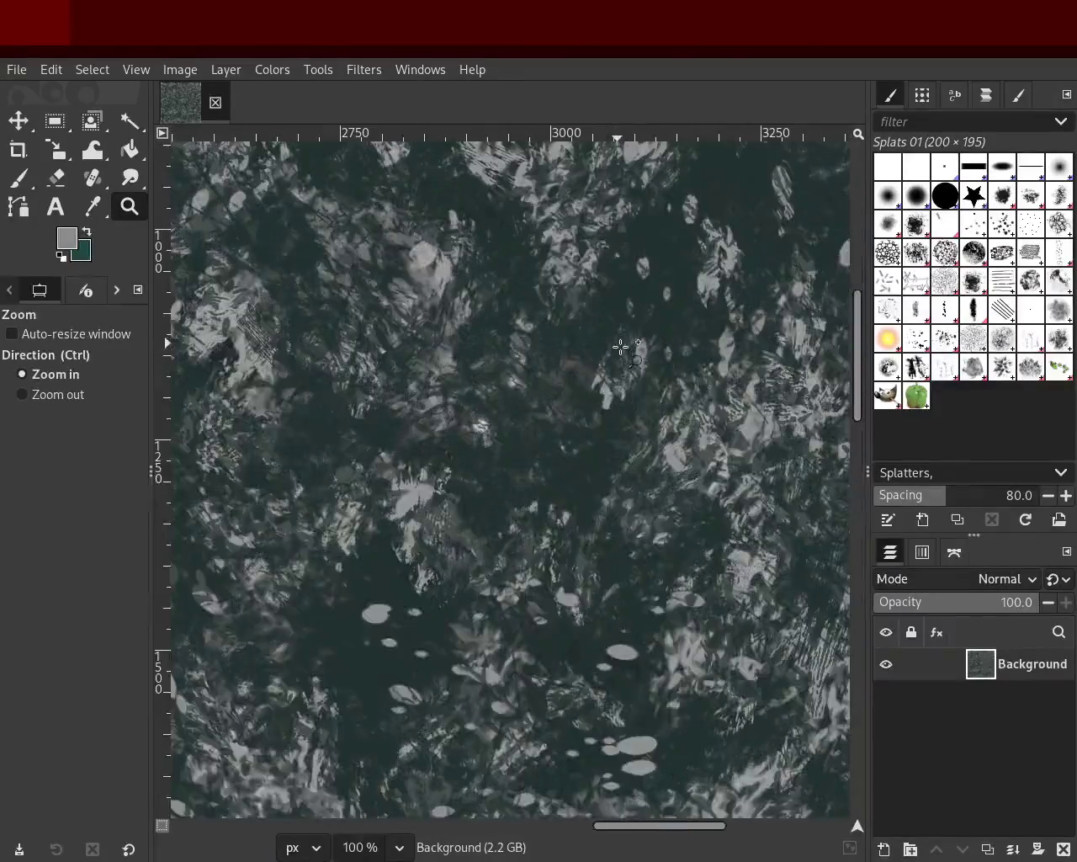
scroll(627, 345, "down", 2, "ctrl")
scroll(629, 344, "down", 2, "ctrl")
scroll(629, 344, "up", 1, "ctrl")
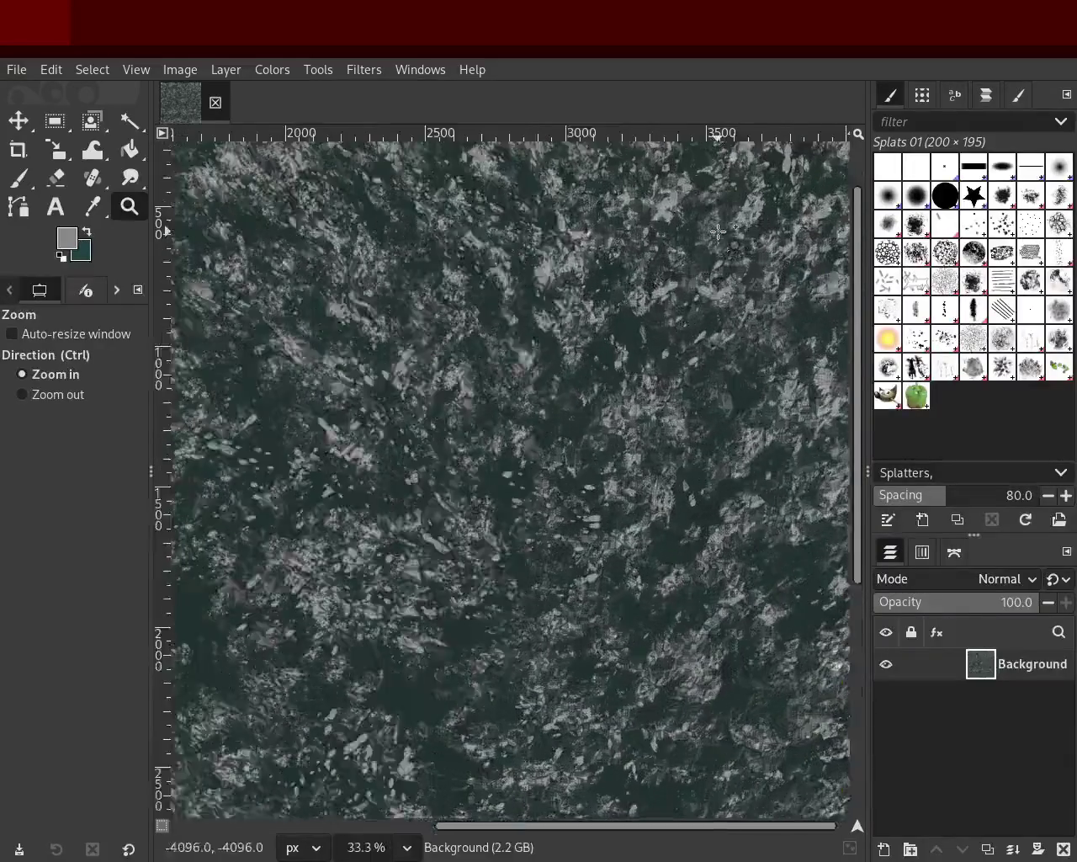
scroll(629, 343, "up", 1, "ctrl")
scroll(657, 299, "down", 3, "ctrl")
scroll(683, 255, "up", 3, "ctrl")
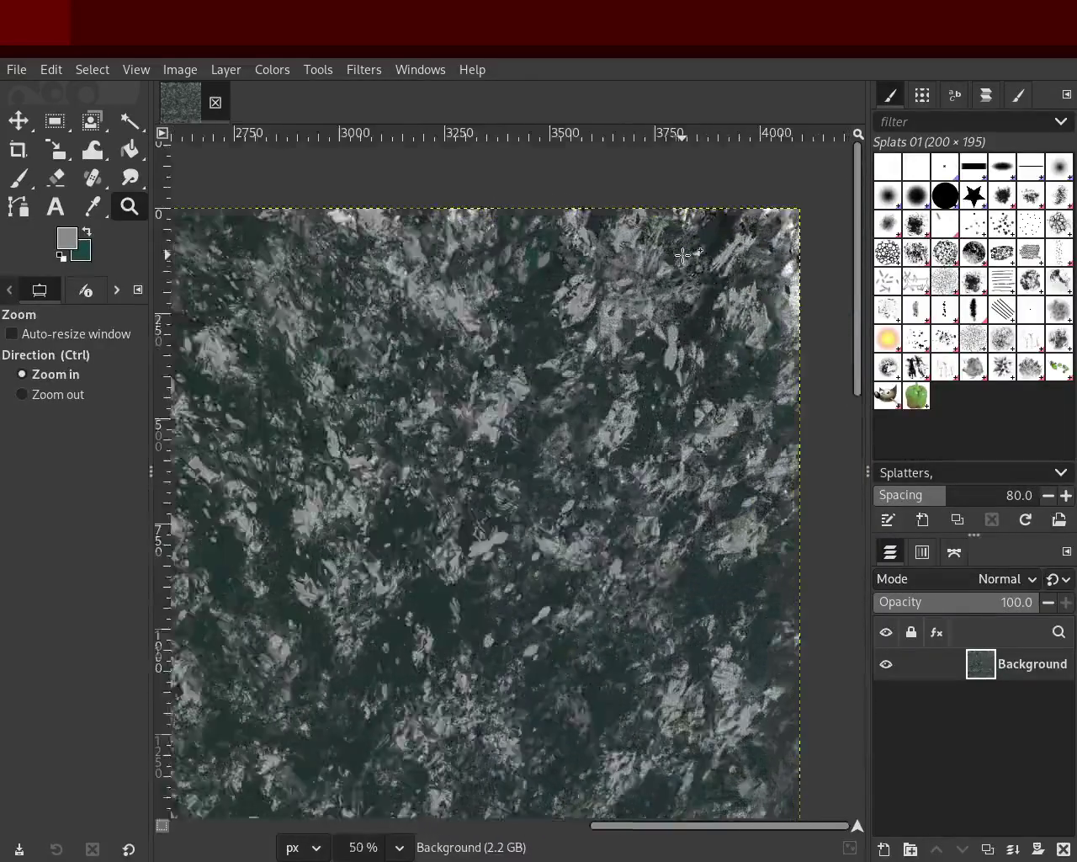
scroll(665, 337, "up", 2, "ctrl")
scroll(639, 463, "down", 3, "ctrl")
scroll(630, 516, "down", 2, "ctrl")
scroll(623, 521, "up", 2, "ctrl")
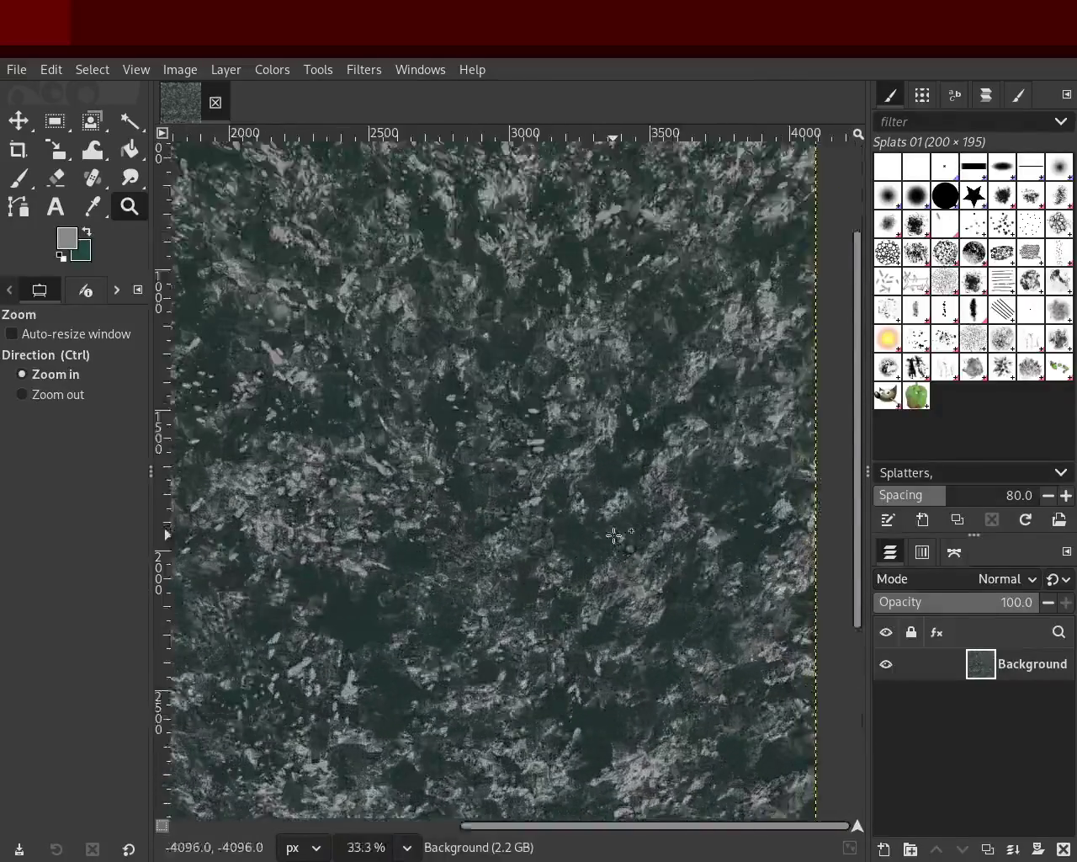
scroll(622, 421, "down", 2, "ctrl")
scroll(543, 476, "up", 2, "ctrl")
scroll(543, 476, "down", 2, "ctrl")
scroll(505, 421, "down", 1, "ctrl")
scroll(411, 440, "up", 1, "ctrl")
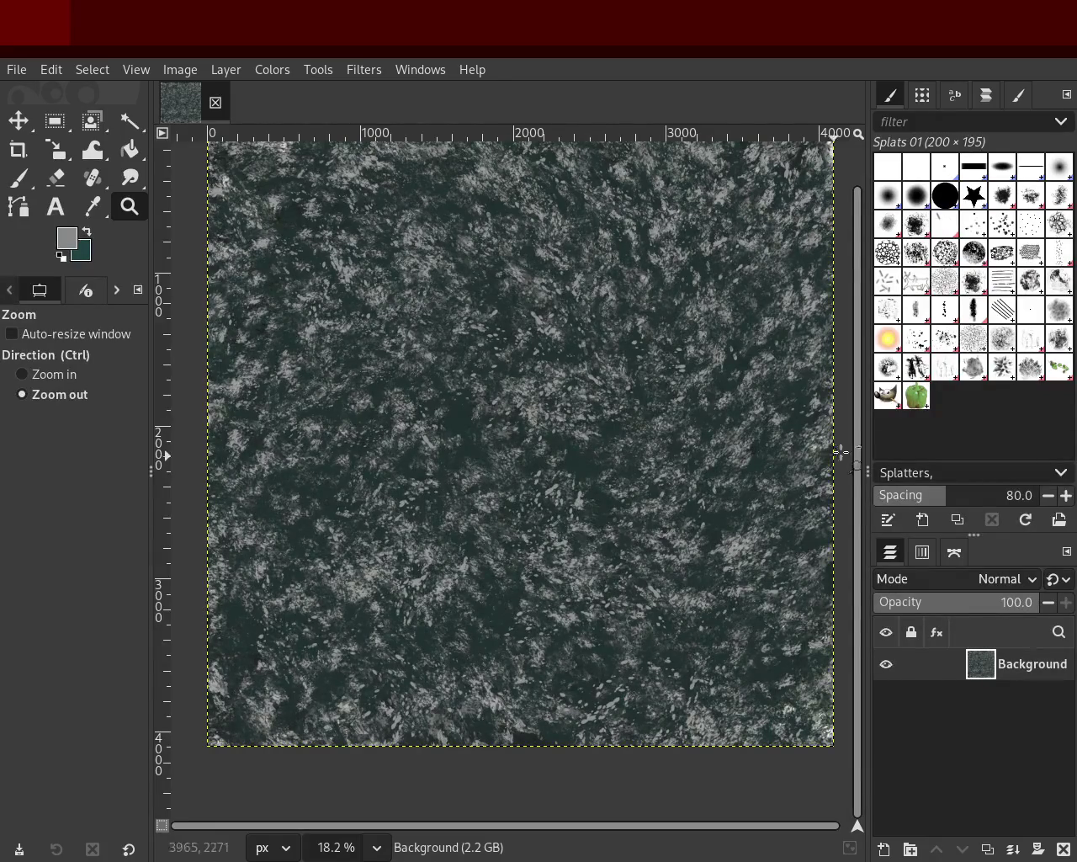
Paint large Texture Hose 01 dabs across the canvas, then dark dabs at size 164.
left_click(911, 371)
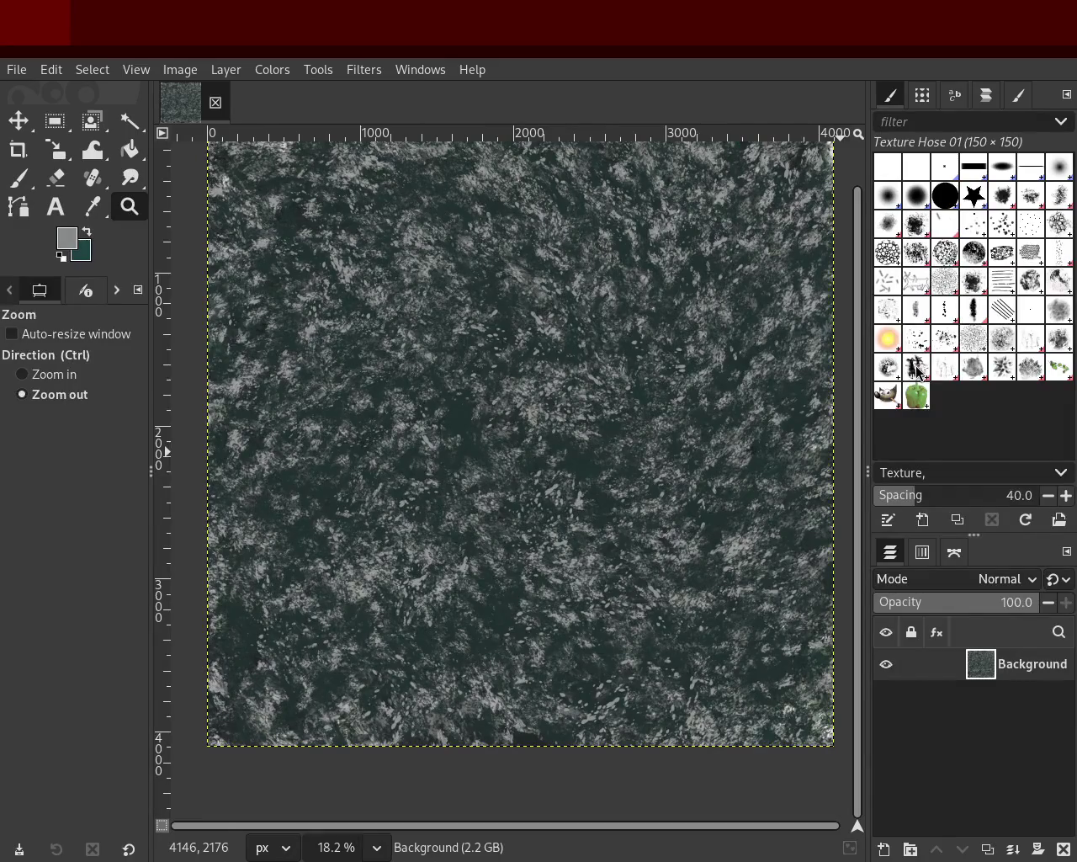
left_click(17, 178)
left_click_drag(51, 426, 74, 426)
mouse_move(564, 252)
left_mouse_down()
mouse_move(501, 504)
mouse_move(700, 393)
left_mouse_up()
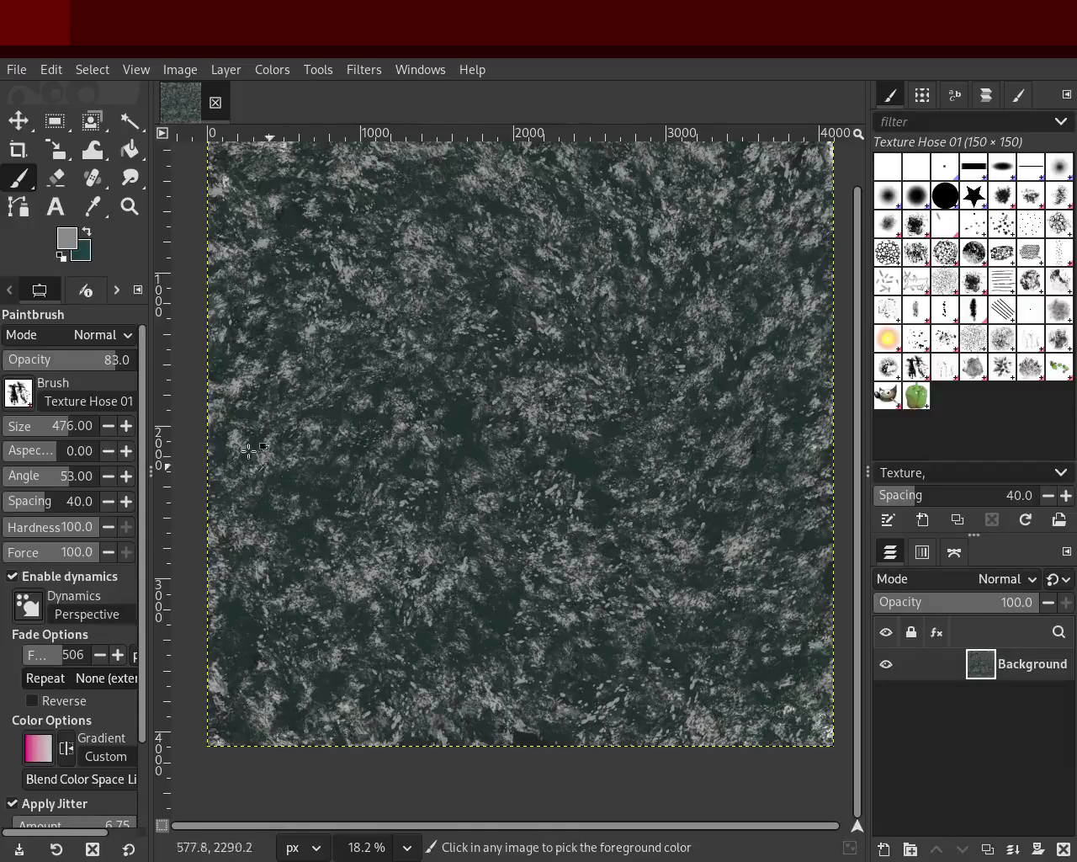
left_click(50, 431)
left_click(42, 426)
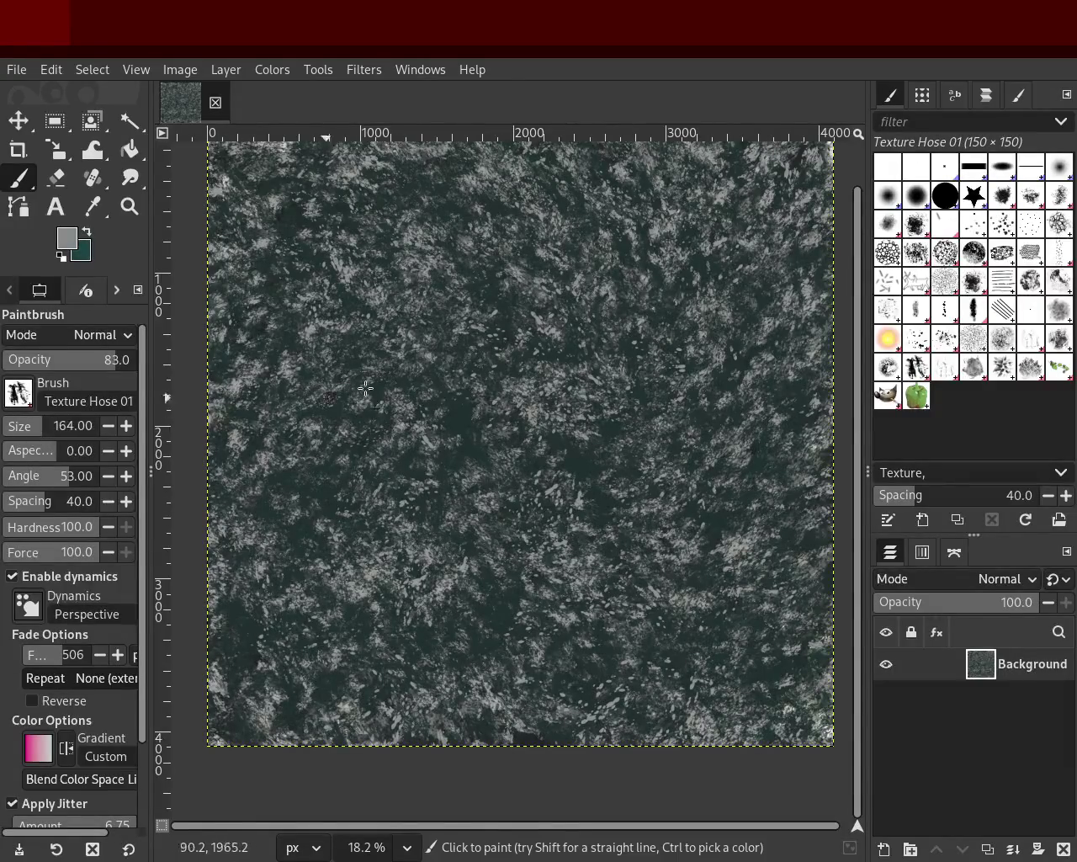
mouse_move(574, 464)
left_mouse_down()
mouse_move(421, 589)
mouse_move(269, 589)
mouse_move(450, 579)
mouse_move(411, 691)
mouse_move(319, 732)
mouse_move(766, 745)
mouse_move(826, 716)
mouse_move(566, 609)
mouse_move(693, 570)
mouse_move(586, 445)
mouse_move(220, 366)
mouse_move(402, 389)
mouse_move(252, 411)
mouse_move(444, 185)
mouse_move(168, 156)
mouse_move(511, 368)
mouse_move(708, 312)
mouse_move(753, 132)
mouse_move(790, 216)
mouse_move(765, 215)
mouse_move(724, 238)
mouse_move(794, 400)
left_mouse_up()
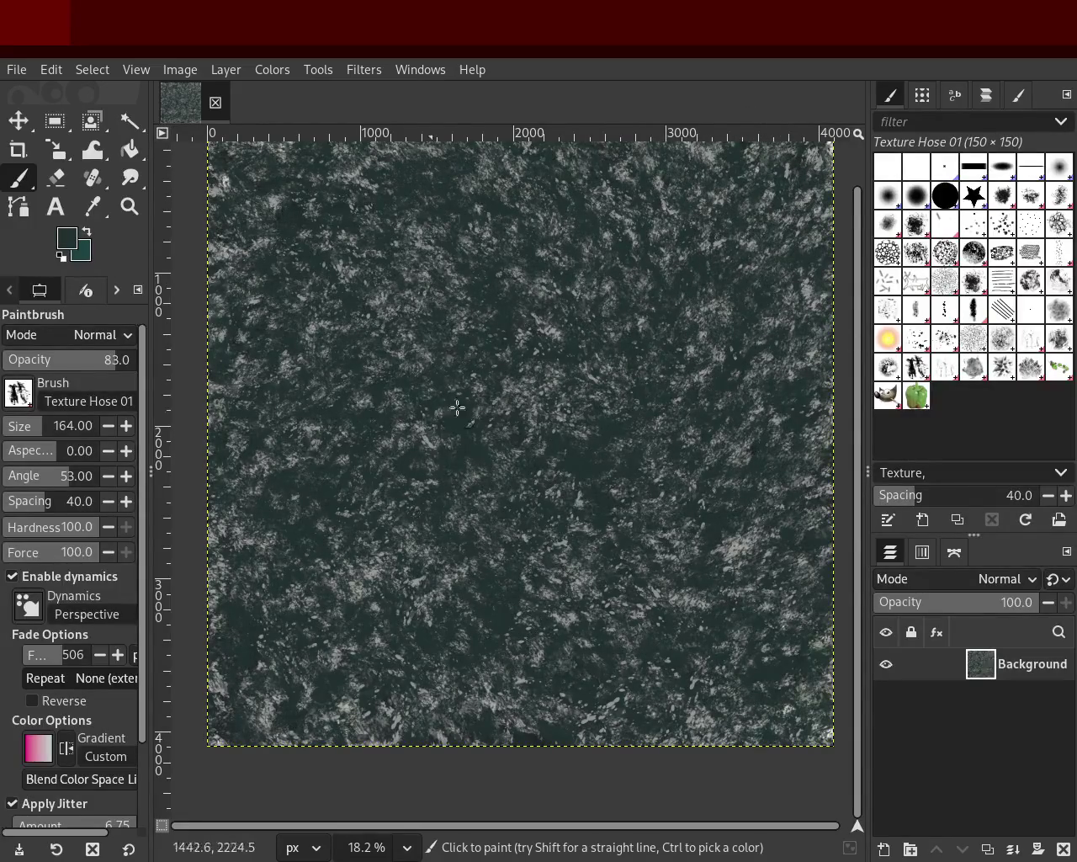
Sample light and dark greys from the canvas and paint bold flake strokes over the granite.
key("ctrl")
left_click(506, 435, "ctrl")
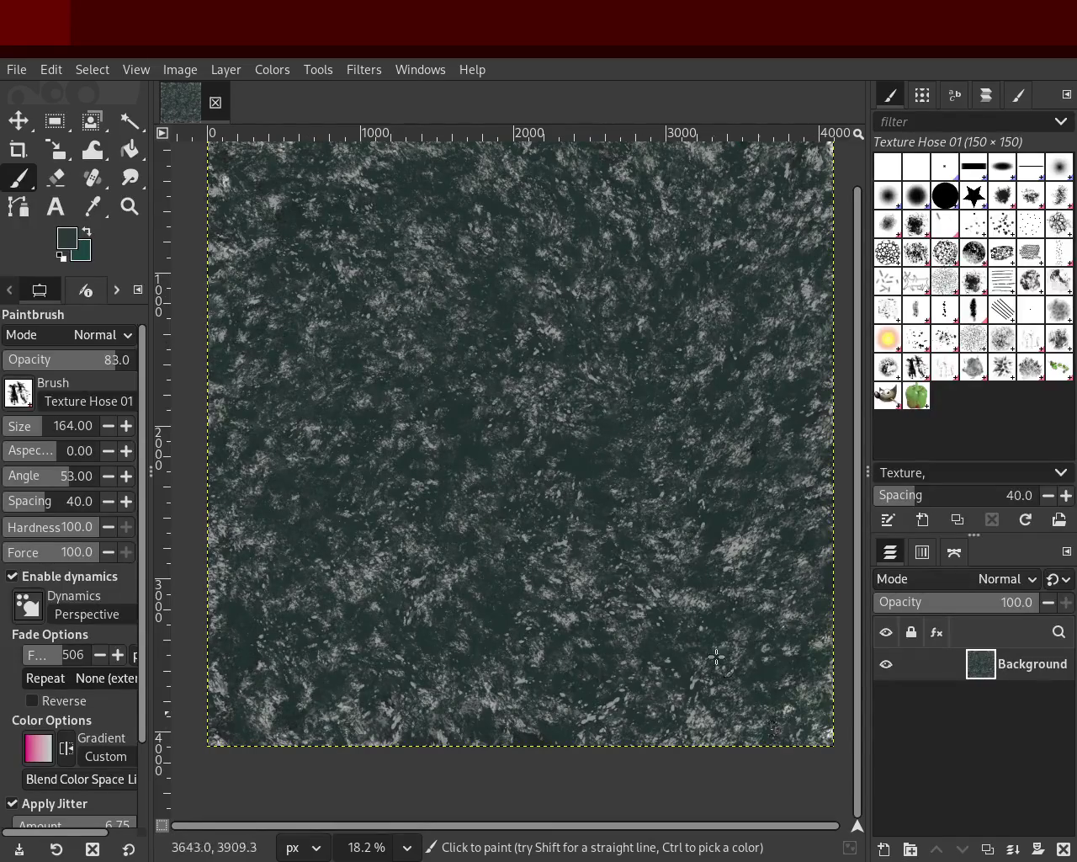
left_click(746, 552, "ctrl")
mouse_move(537, 474)
left_mouse_down()
mouse_move(310, 383)
mouse_move(665, 339)
mouse_move(588, 365)
left_mouse_up()
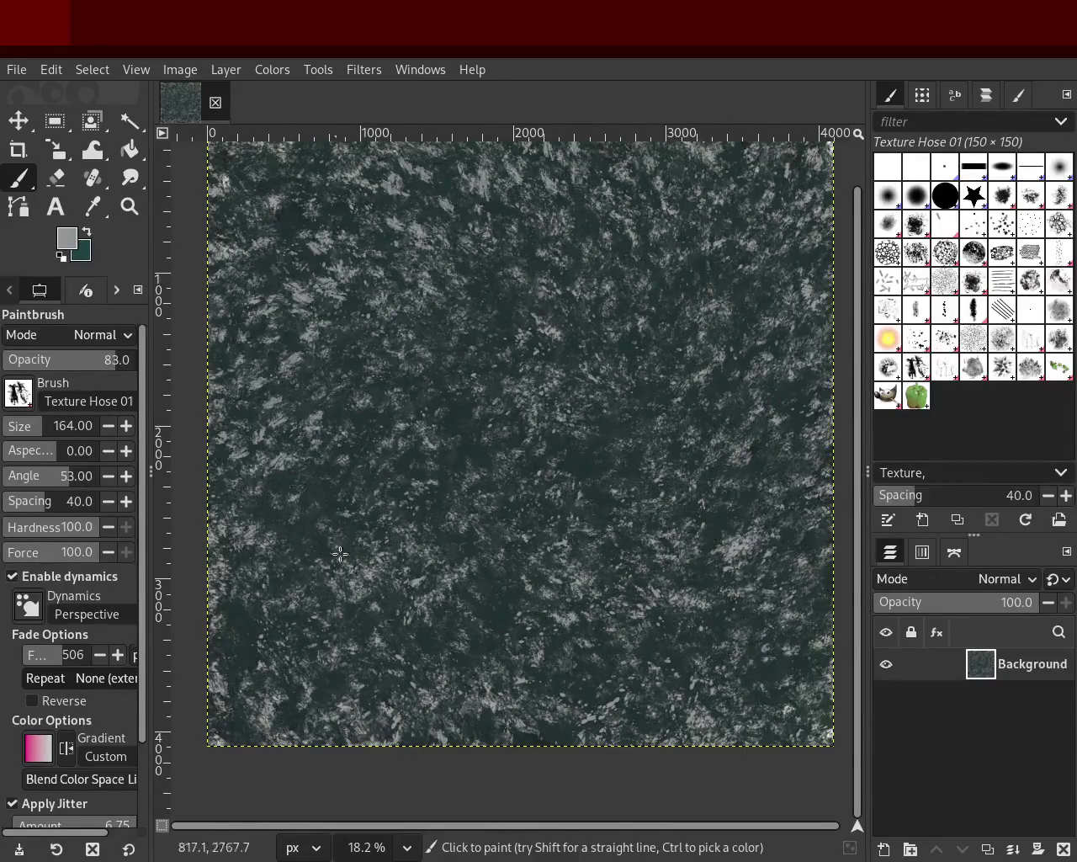
mouse_move(660, 520)
left_mouse_down()
mouse_move(587, 709)
mouse_move(682, 397)
mouse_move(708, 455)
left_mouse_up()
mouse_move(632, 497)
left_mouse_down()
mouse_move(397, 722)
mouse_move(711, 358)
mouse_move(518, 257)
mouse_move(625, 436)
mouse_move(290, 516)
mouse_move(492, 307)
mouse_move(652, 421)
mouse_move(648, 431)
mouse_move(448, 435)
mouse_move(745, 260)
mouse_move(664, 652)
mouse_move(549, 514)
mouse_move(454, 568)
mouse_move(783, 691)
left_mouse_up()
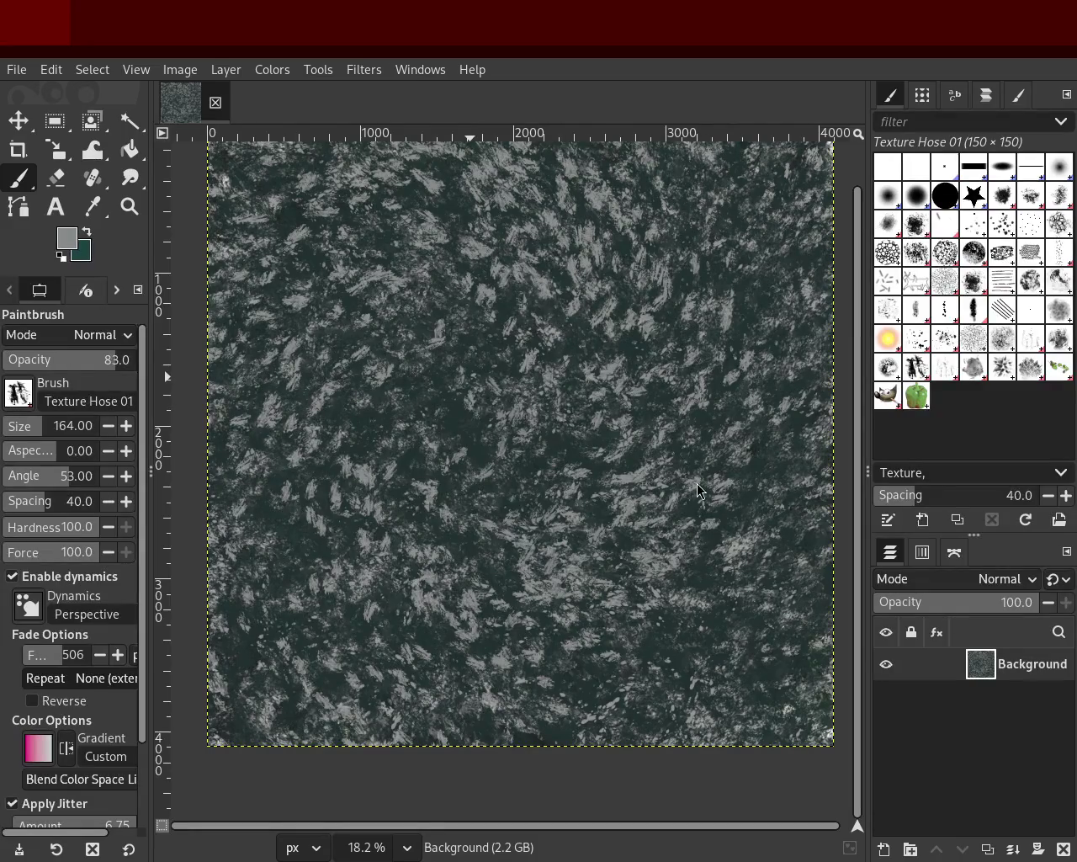
left_click(918, 340)
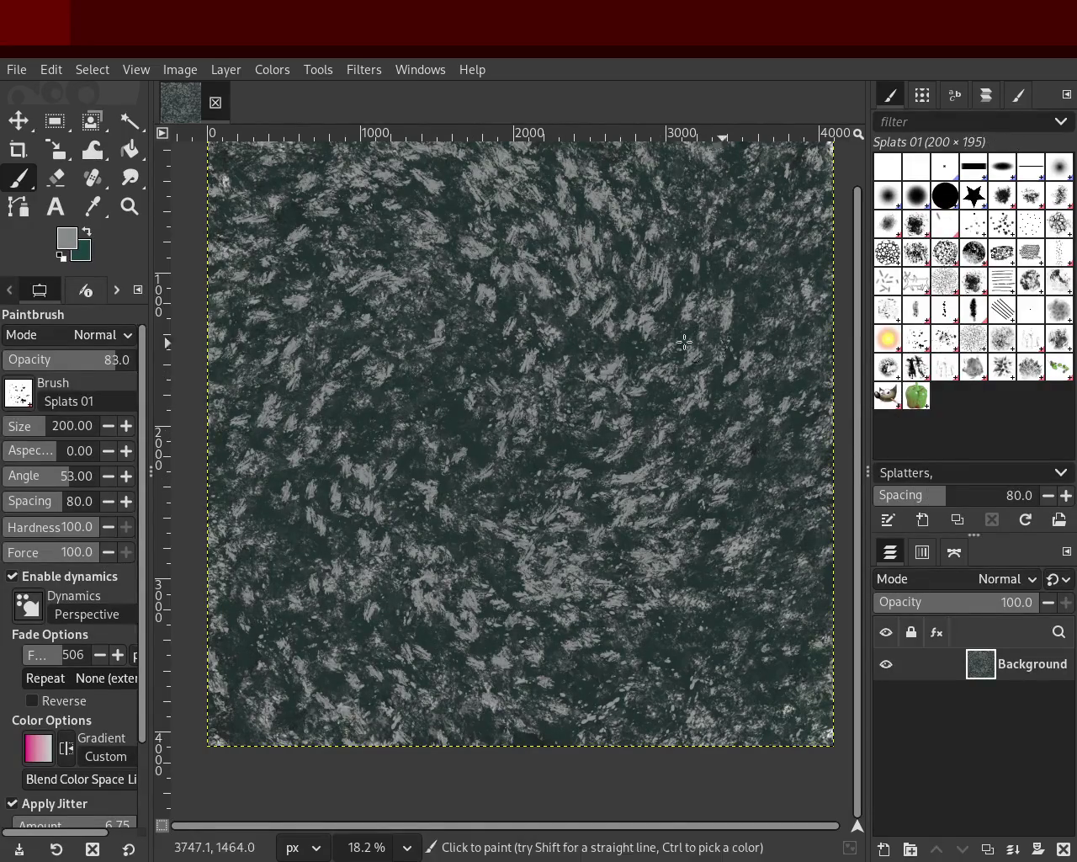
Enlarge Splats 01 to size 478, sample dark green from the canvas, and lower opacity to 69.
left_click_drag(11, 438, 51, 427)
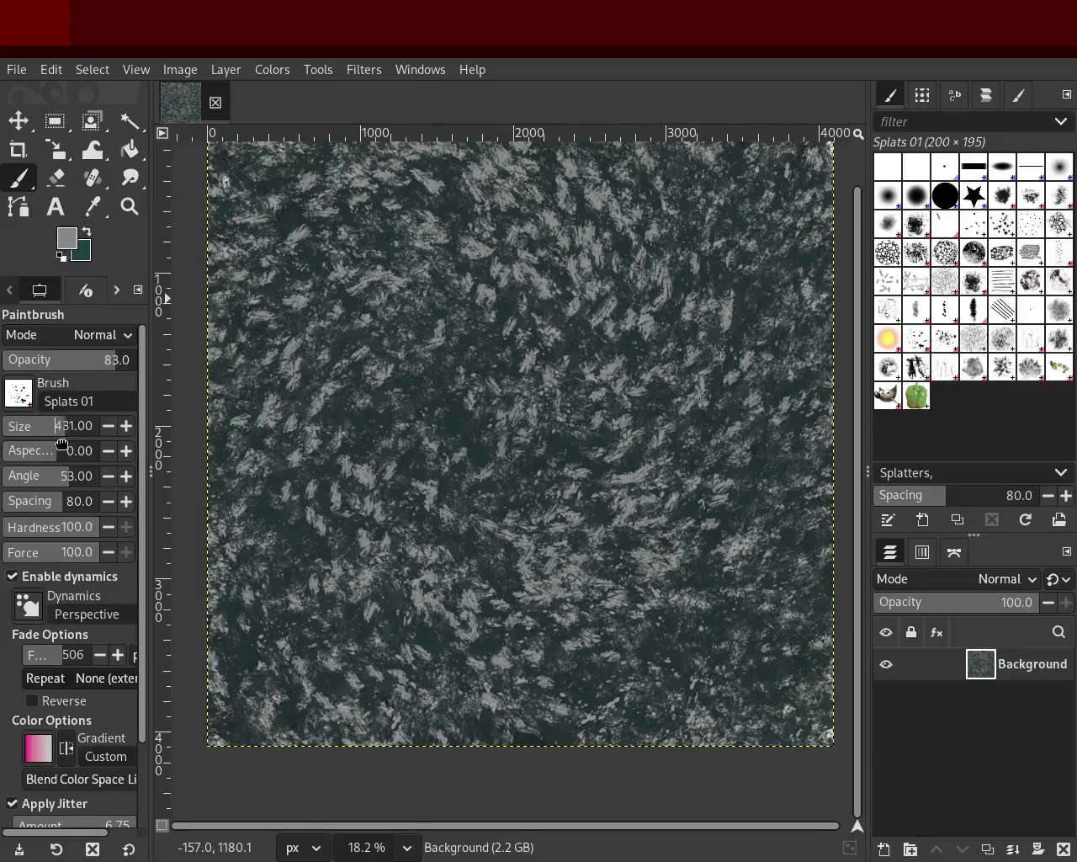
left_click(454, 436, "ctrl")
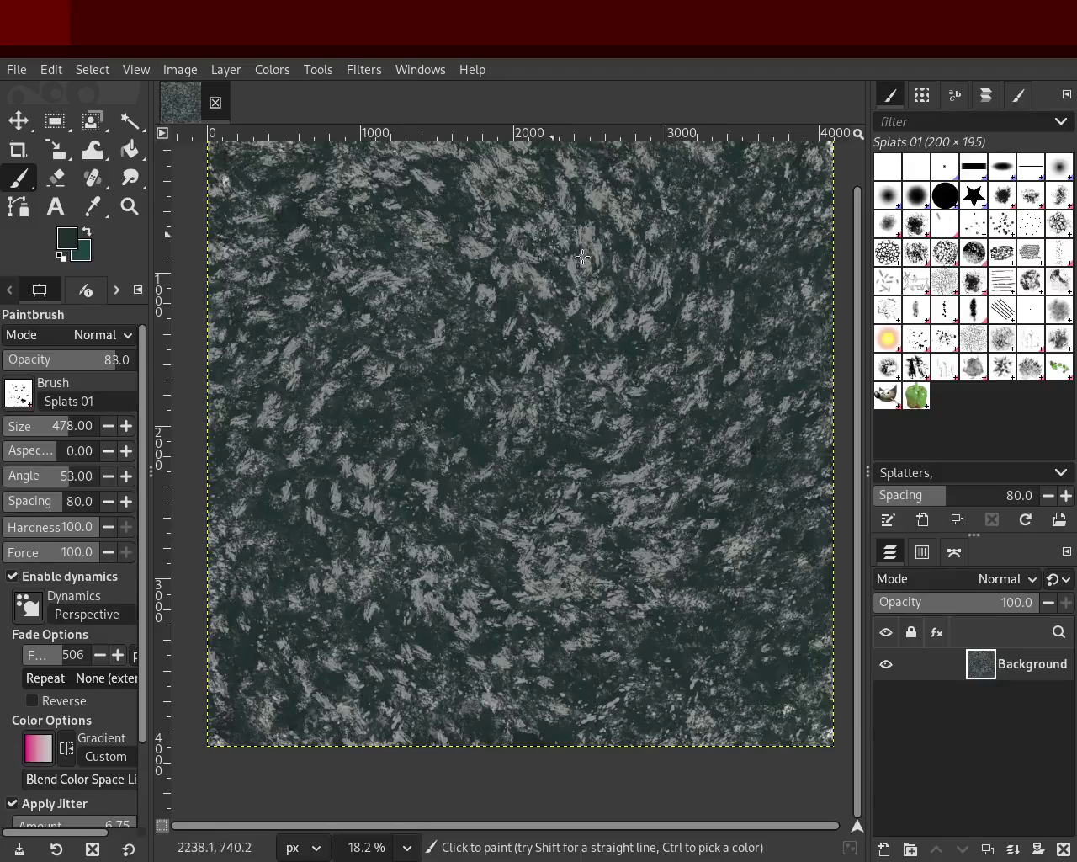
left_click(94, 359)
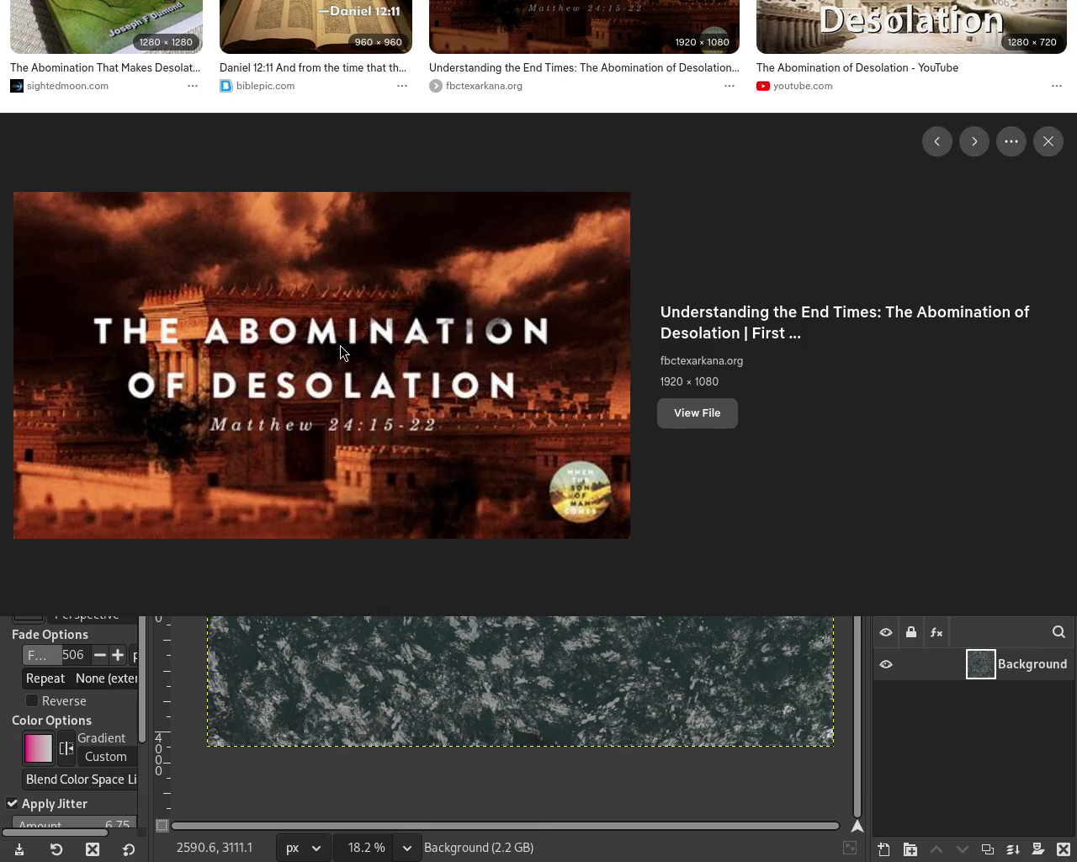
Move the browser window aside and bring GIMP's granite canvas back to the front.
left_click_drag(498, 146, 614, 156)
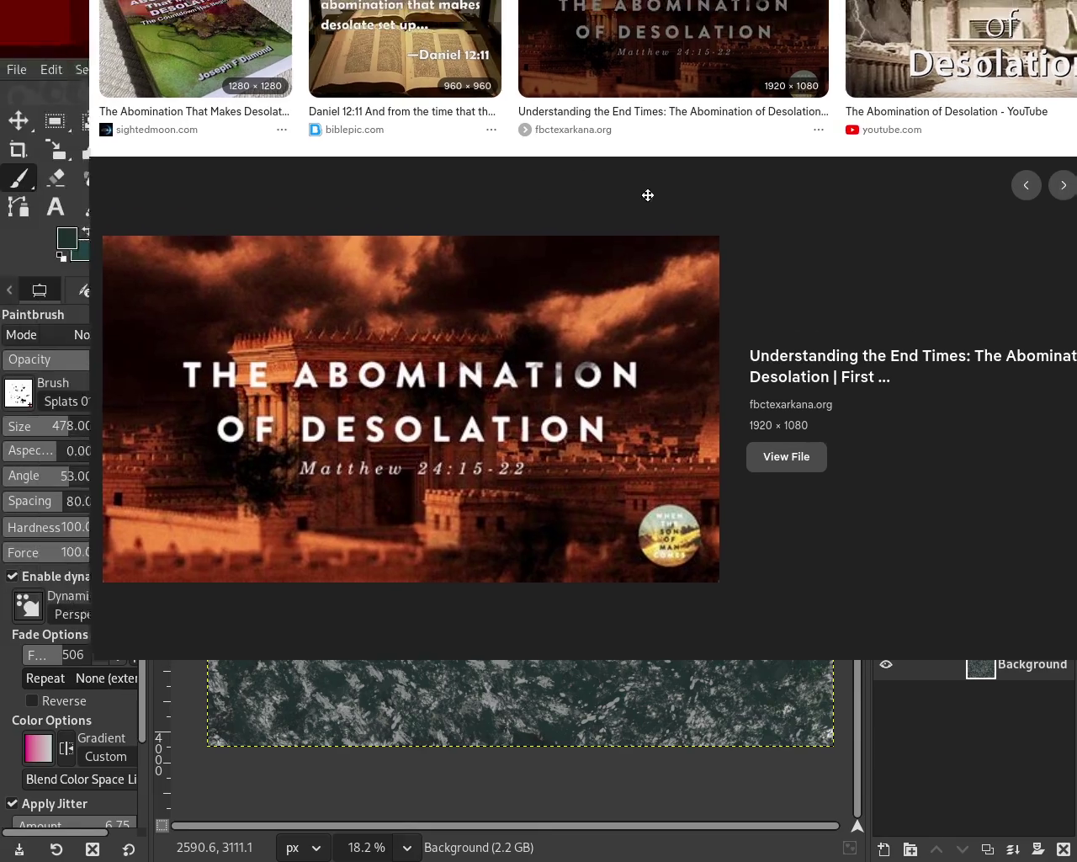
key("alt+Tab")
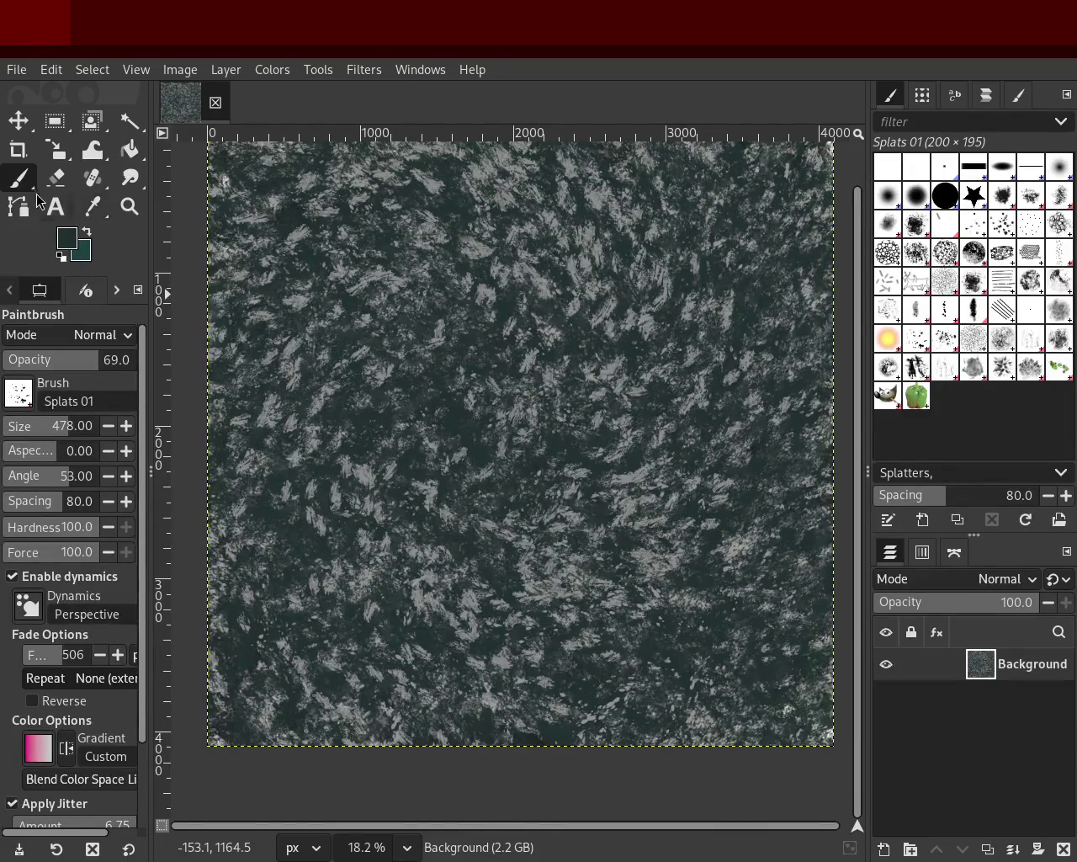
Paint size-404 Texture Hose 03 strokes over the granite, then return to Splats 01.
left_click(974, 367)
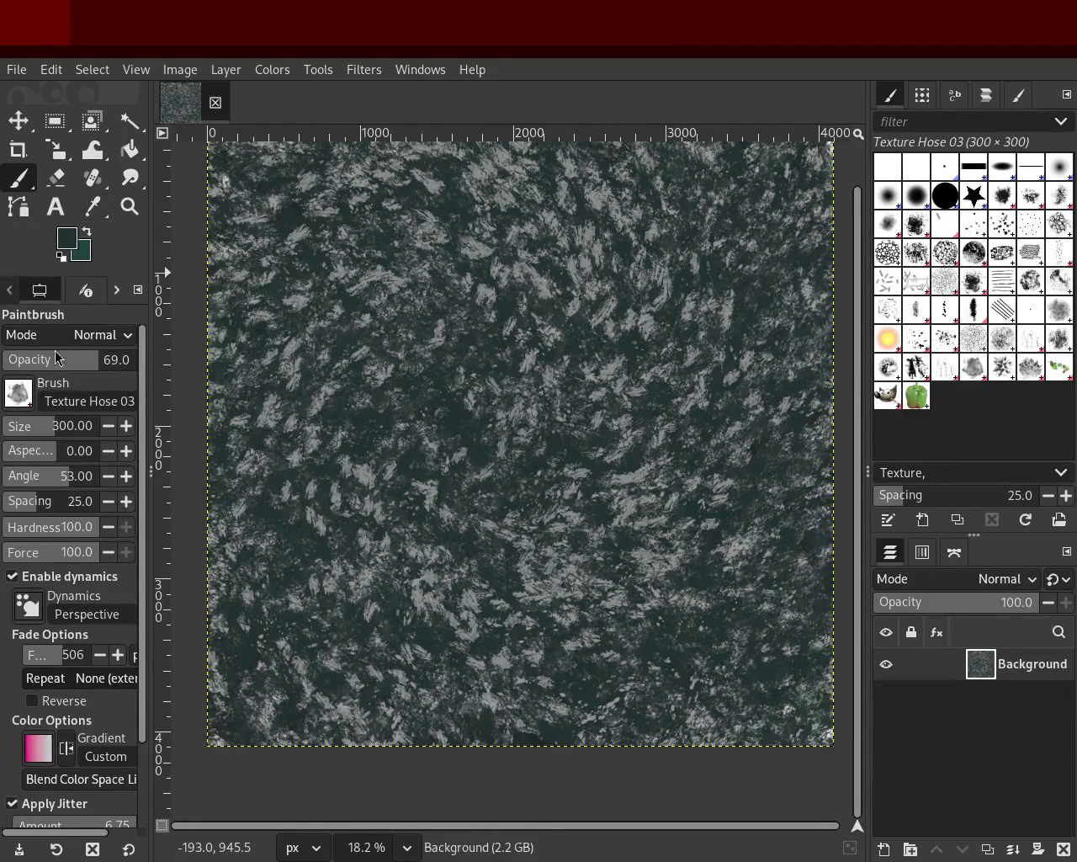
left_click_drag(43, 429, 63, 428)
mouse_move(404, 278)
left_mouse_down()
mouse_move(285, 576)
mouse_move(361, 205)
mouse_move(367, 278)
mouse_move(453, 297)
mouse_move(614, 267)
mouse_move(660, 547)
mouse_move(654, 573)
mouse_move(458, 522)
mouse_move(451, 250)
mouse_move(736, 741)
mouse_move(353, 642)
mouse_move(626, 272)
mouse_move(292, 541)
mouse_move(247, 339)
mouse_move(519, 675)
mouse_move(251, 532)
mouse_move(744, 717)
mouse_move(505, 728)
mouse_move(307, 296)
mouse_move(647, 347)
left_mouse_up()
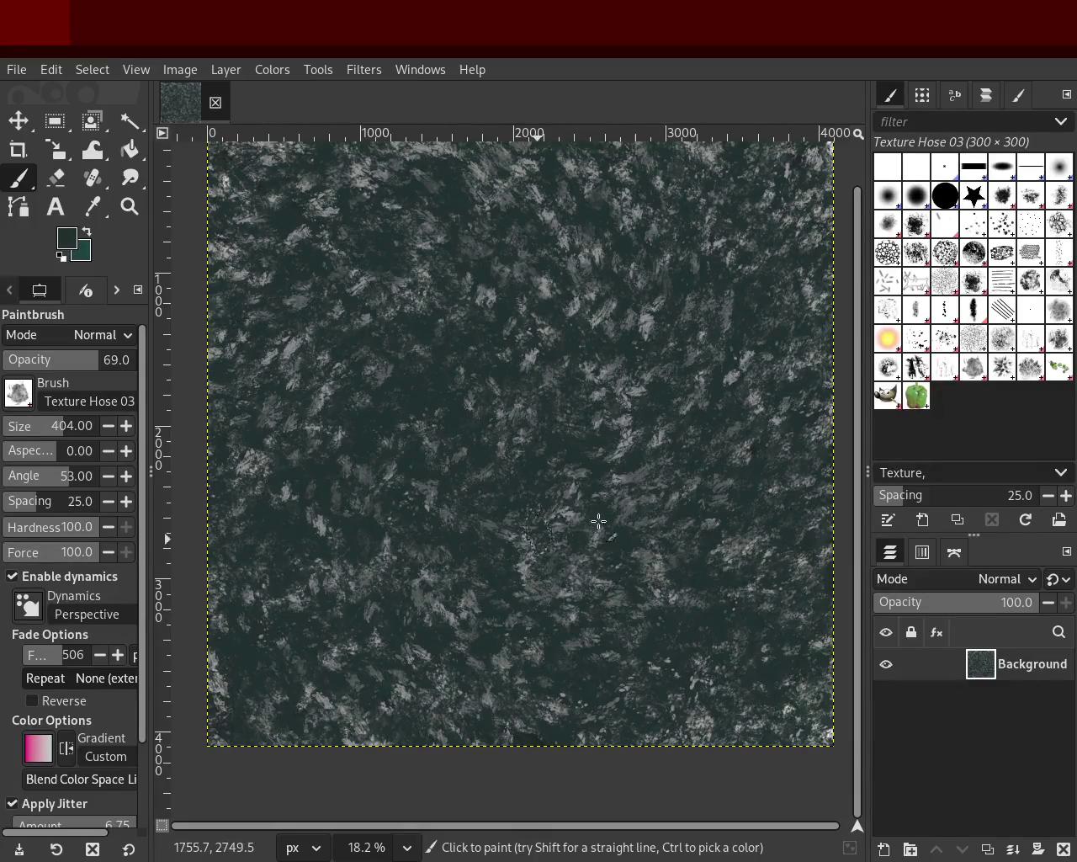
left_click(916, 338)
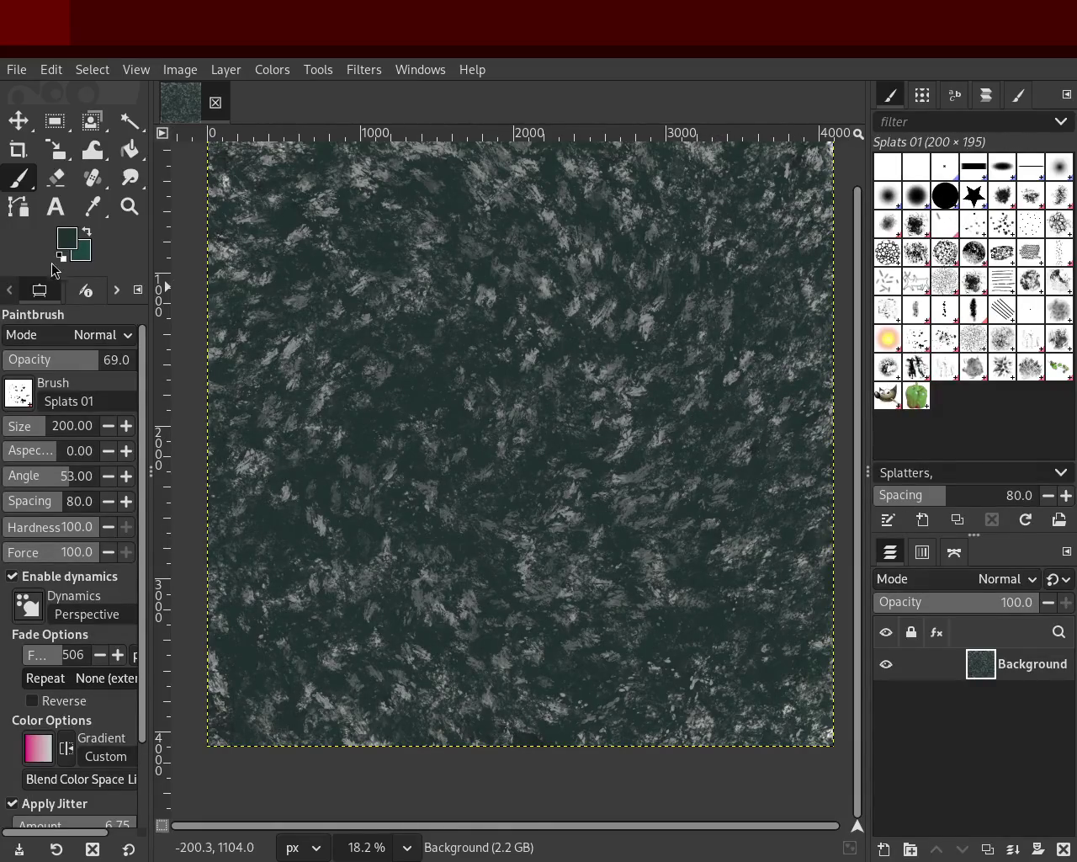
Sample a grey from the canvas and enlarge the Splats 01 brush to size 717.
left_click(572, 302, "ctrl")
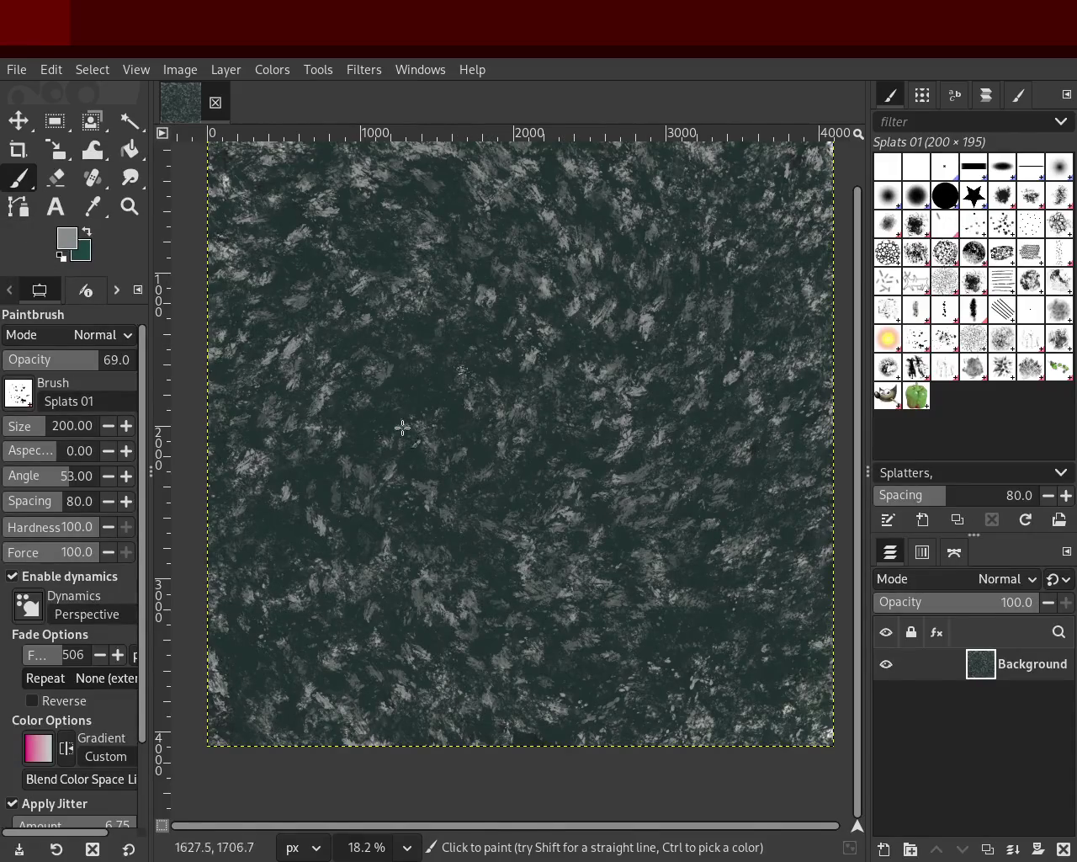
left_click_drag(30, 436, 79, 436)
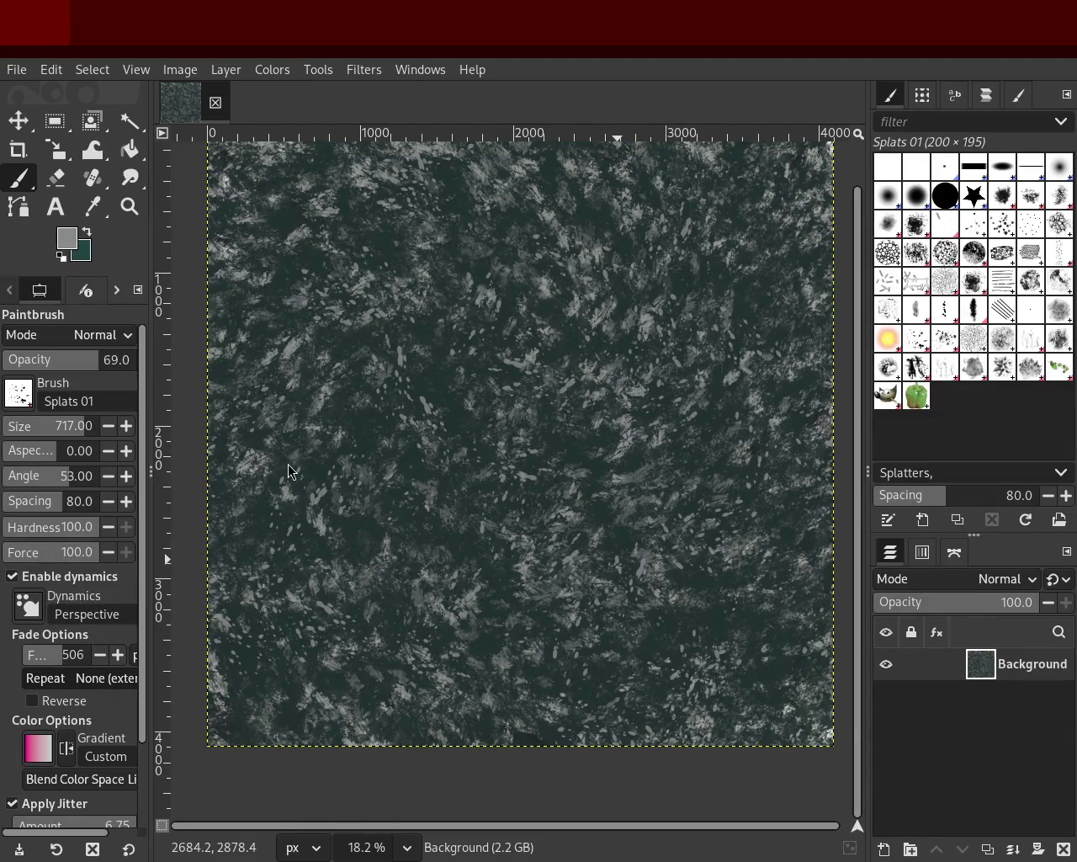
left_click(968, 378)
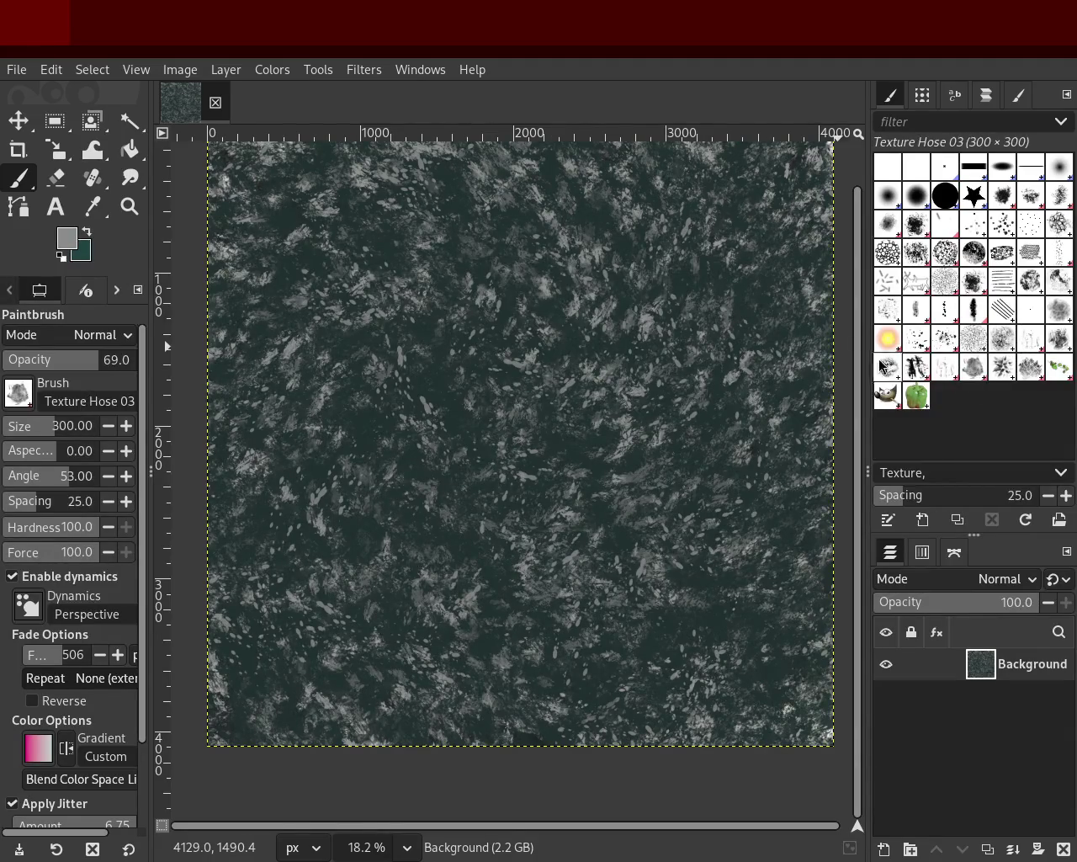
Undo a trial light stroke and sample grey from the canvas as paint colour.
left_click_drag(528, 402, 573, 334)
key("ctrl+z")
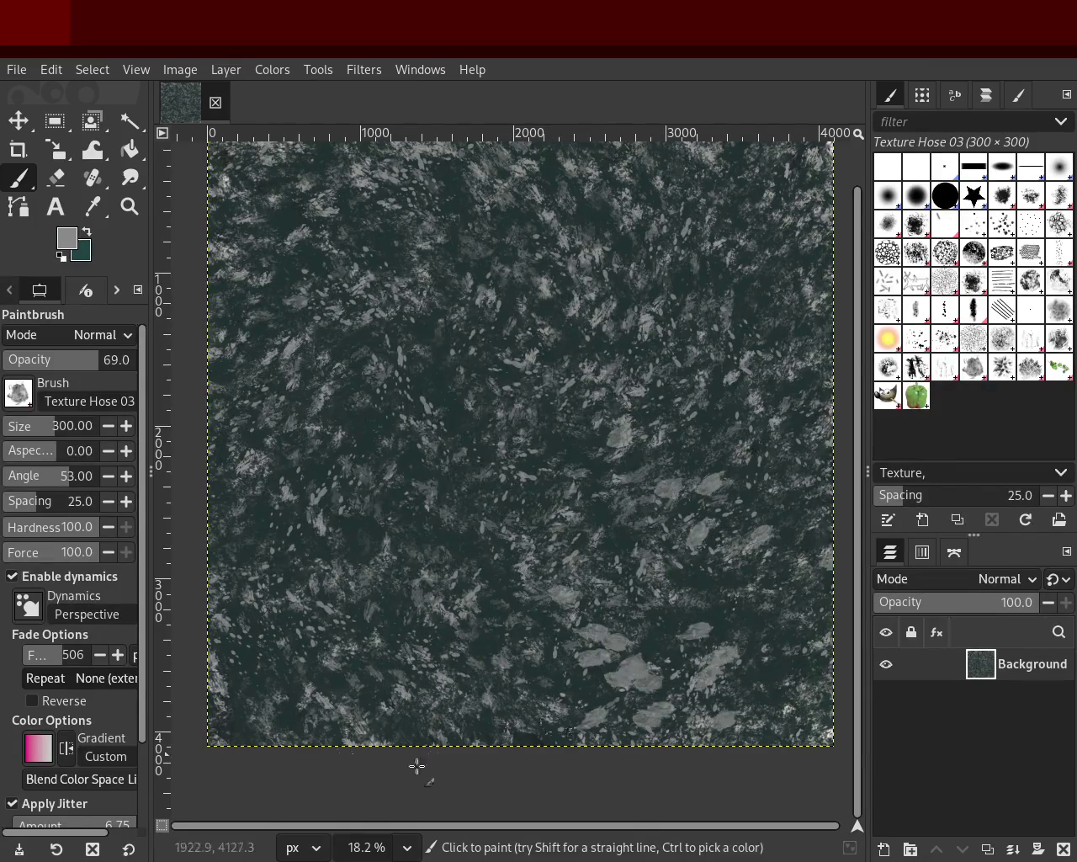
left_click(600, 526, "ctrl")
left_click(631, 428, "ctrl")
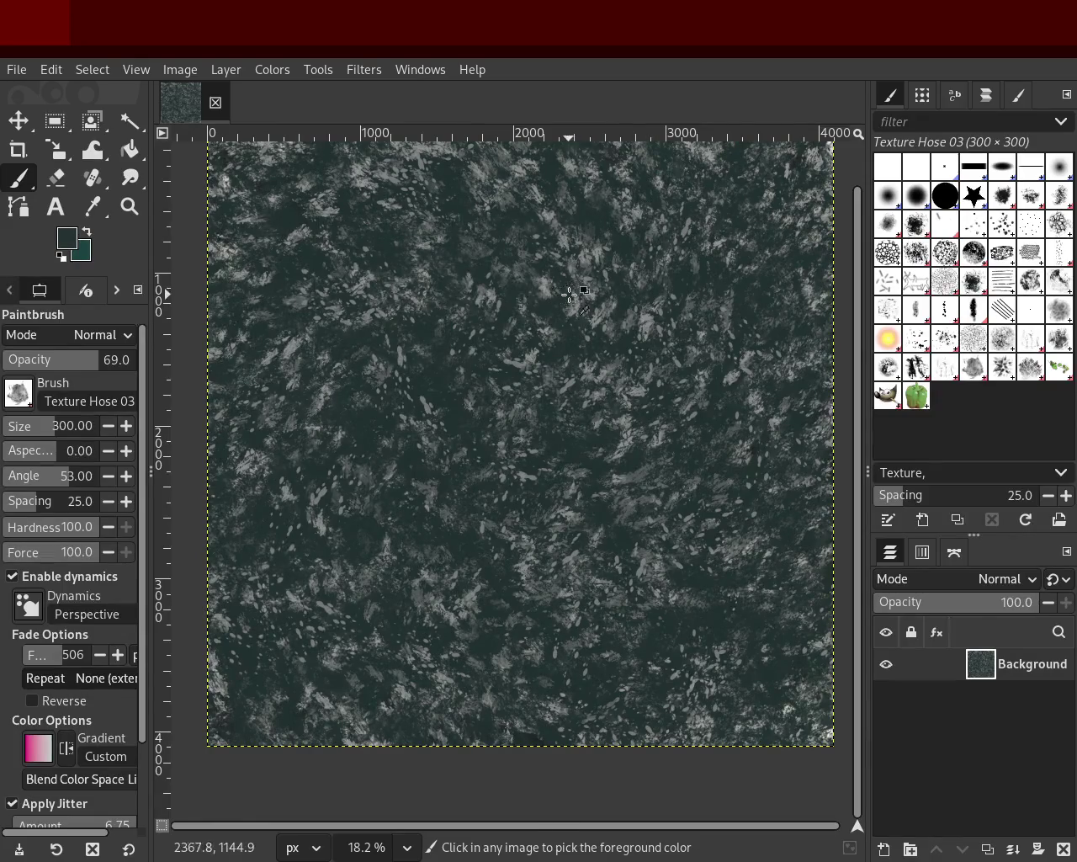
left_click(543, 290, "ctrl")
Paint grey Texture Hose 03 dabs over the whole square, then sample dark teal.
left_click_drag(471, 223, 690, 657)
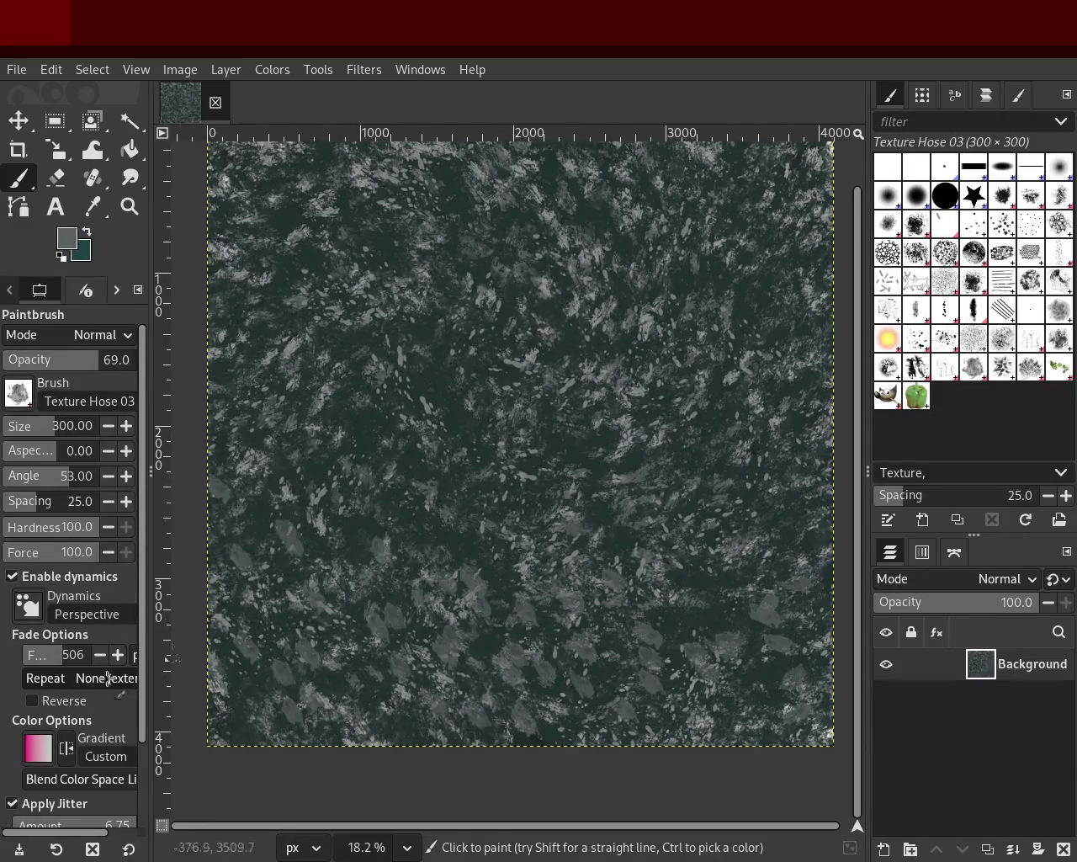
mouse_move(677, 428)
left_mouse_down()
mouse_move(550, 607)
mouse_move(248, 459)
mouse_move(490, 507)
mouse_move(808, 619)
mouse_move(665, 674)
mouse_move(689, 623)
left_mouse_up()
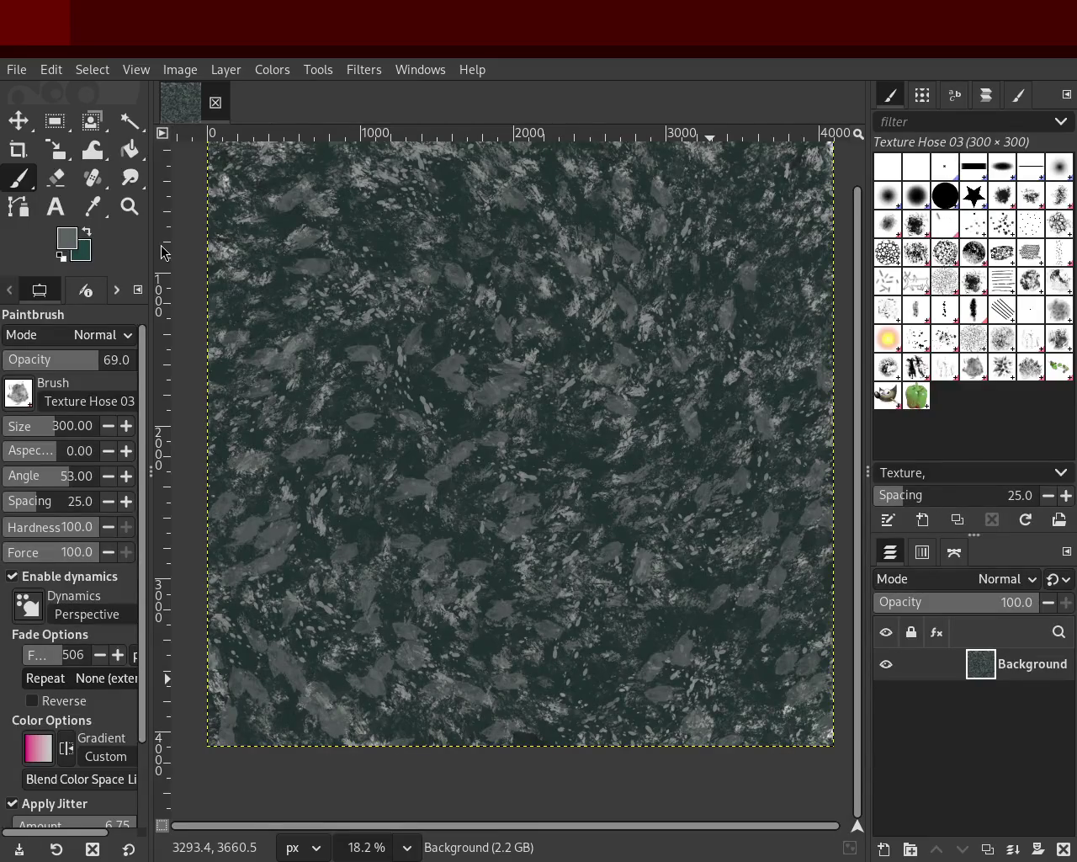
key("ctrl")
left_click(571, 356, "ctrl")
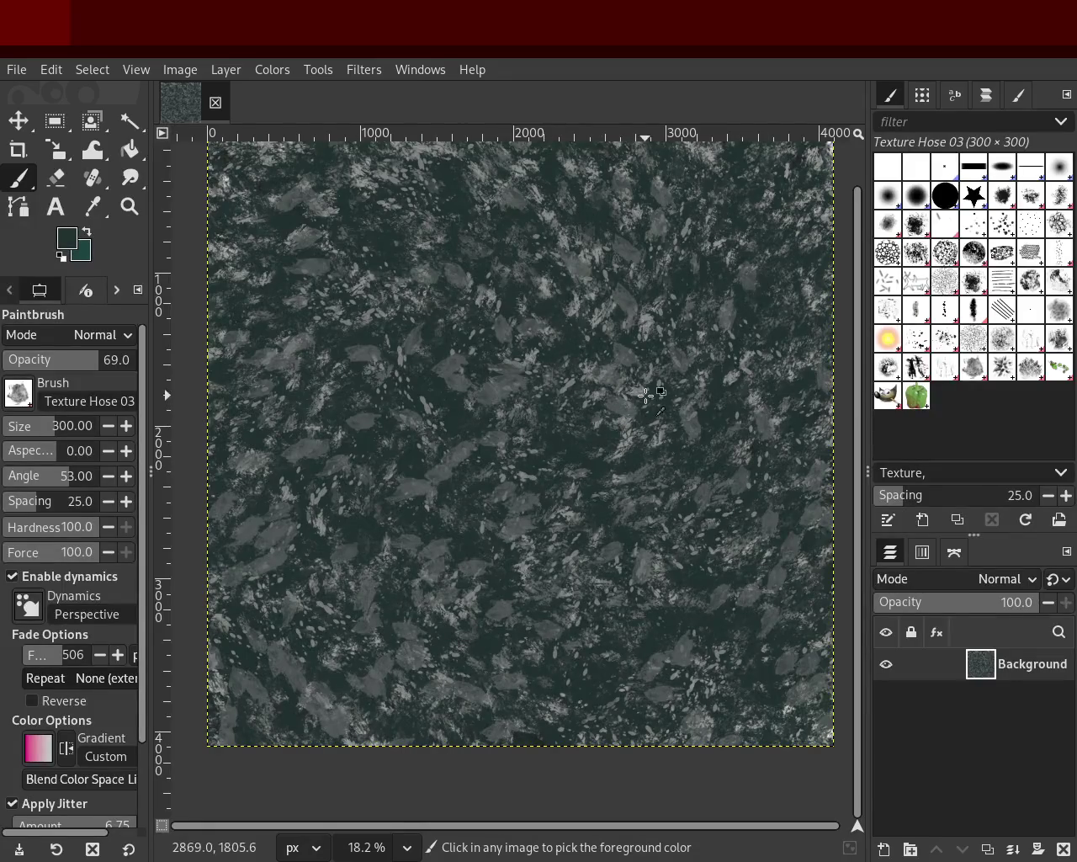
key("ctrl")
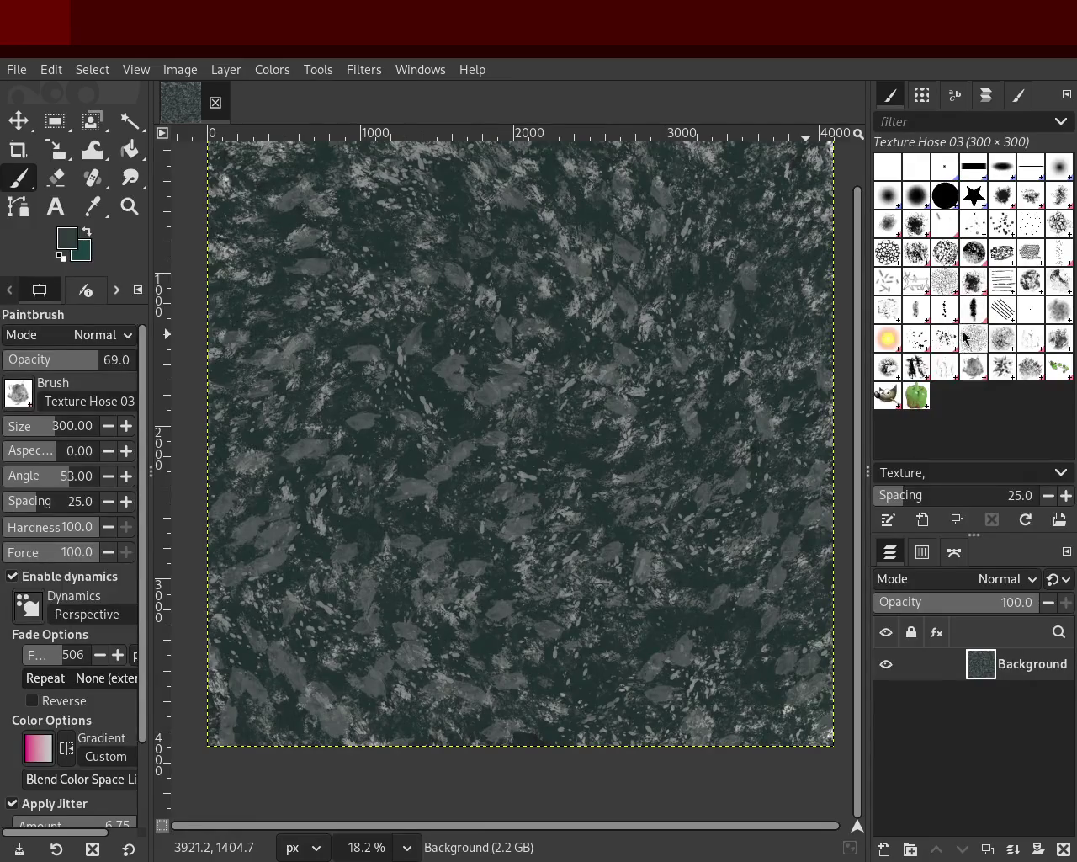
left_click(946, 367)
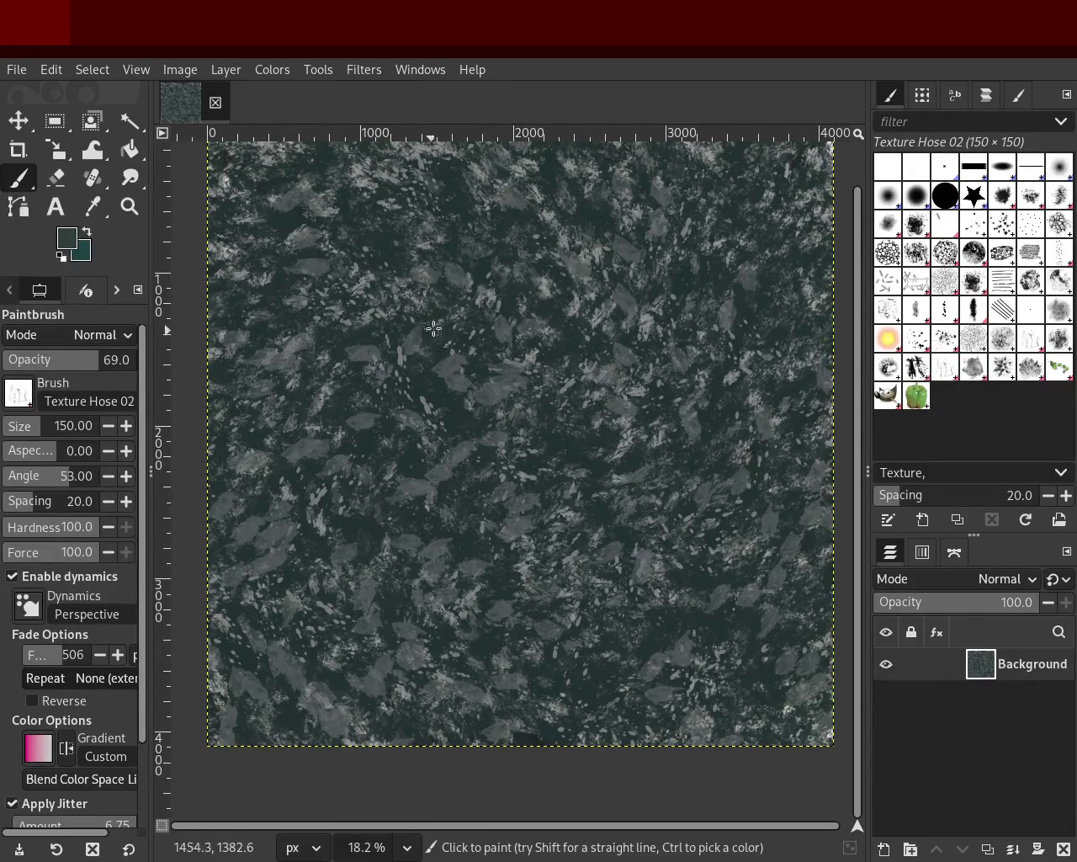
Set brush opacity to 52 and sample a light grey from the granite as paint colour.
left_click(120, 360)
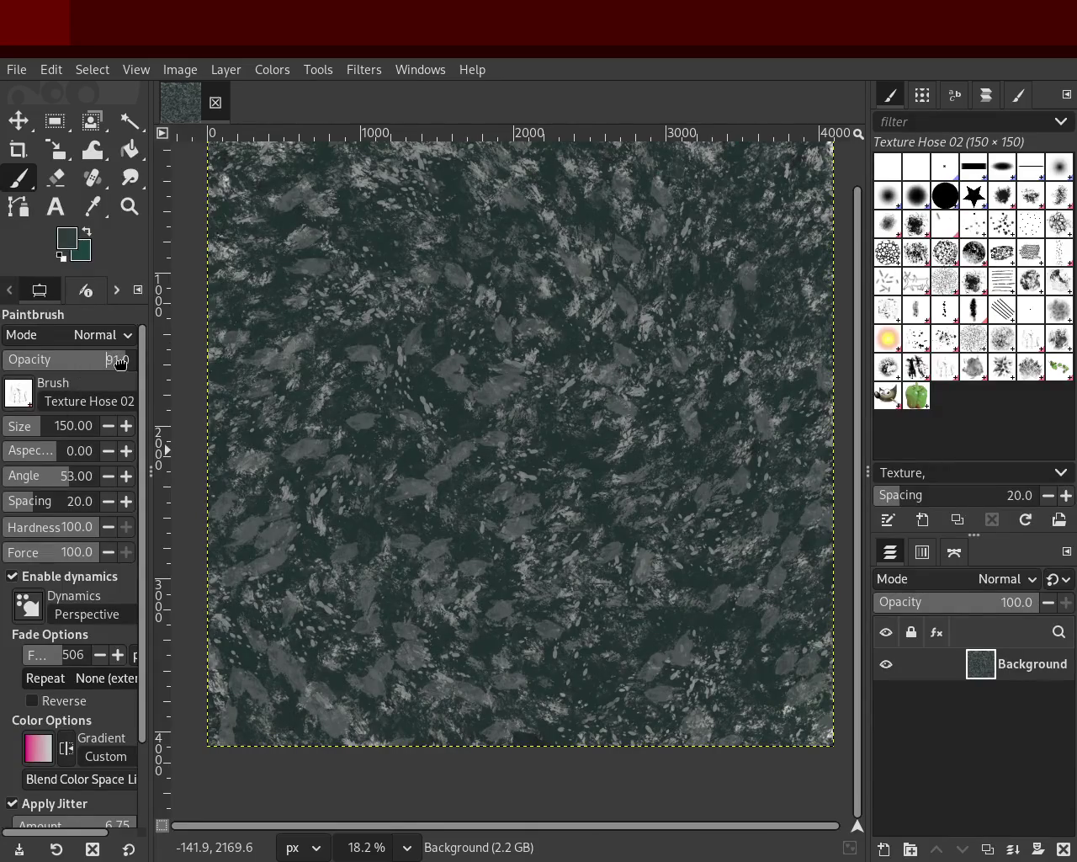
left_click(73, 359)
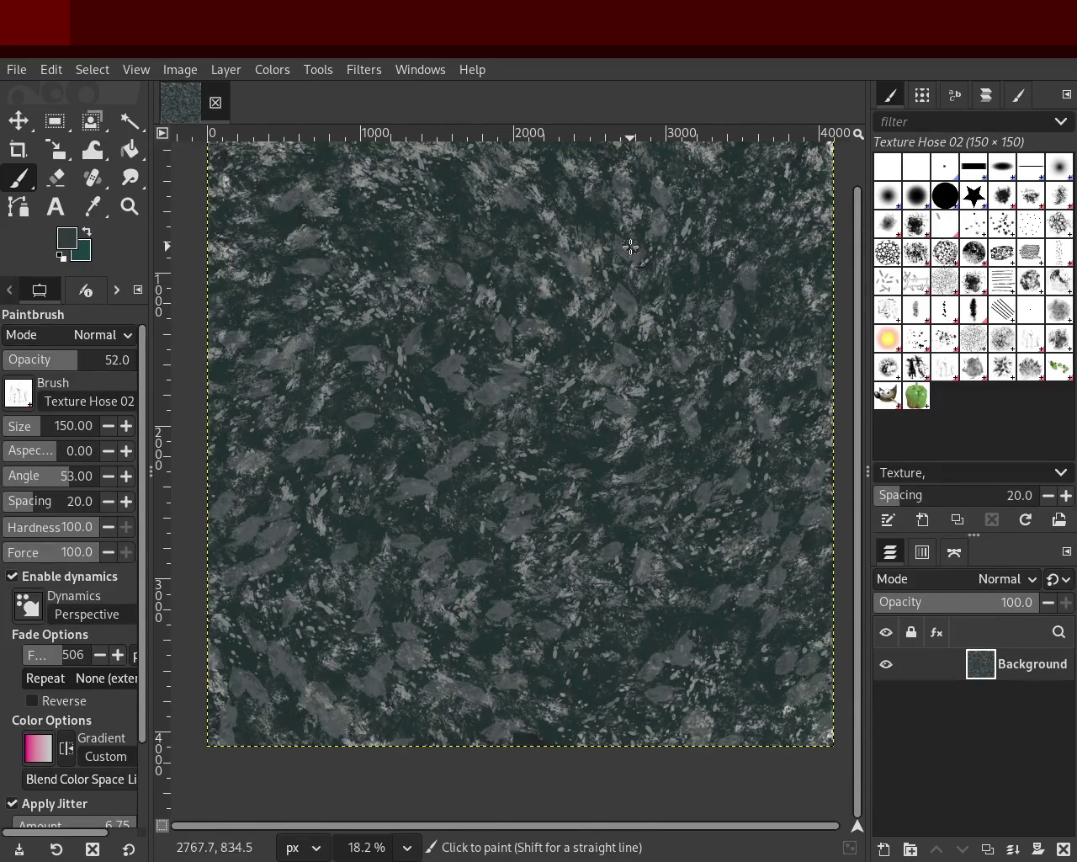
left_click(561, 244, "ctrl")
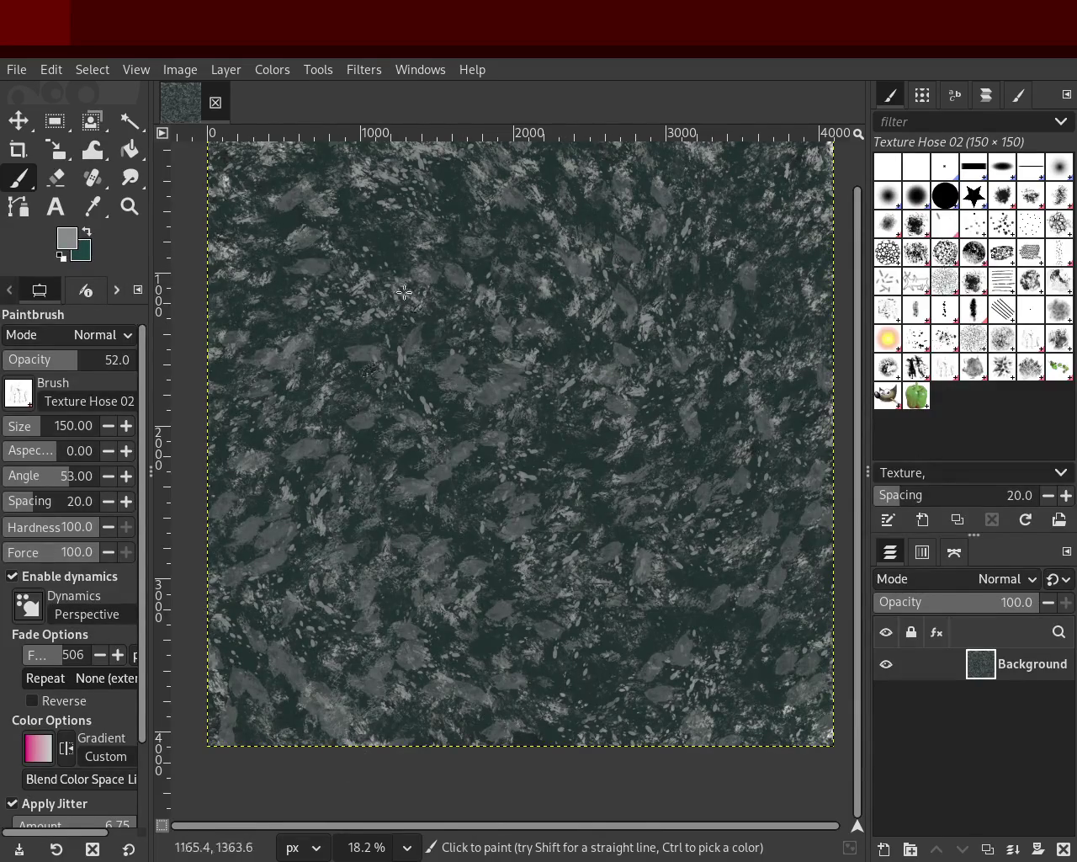
left_click(632, 426, "ctrl")
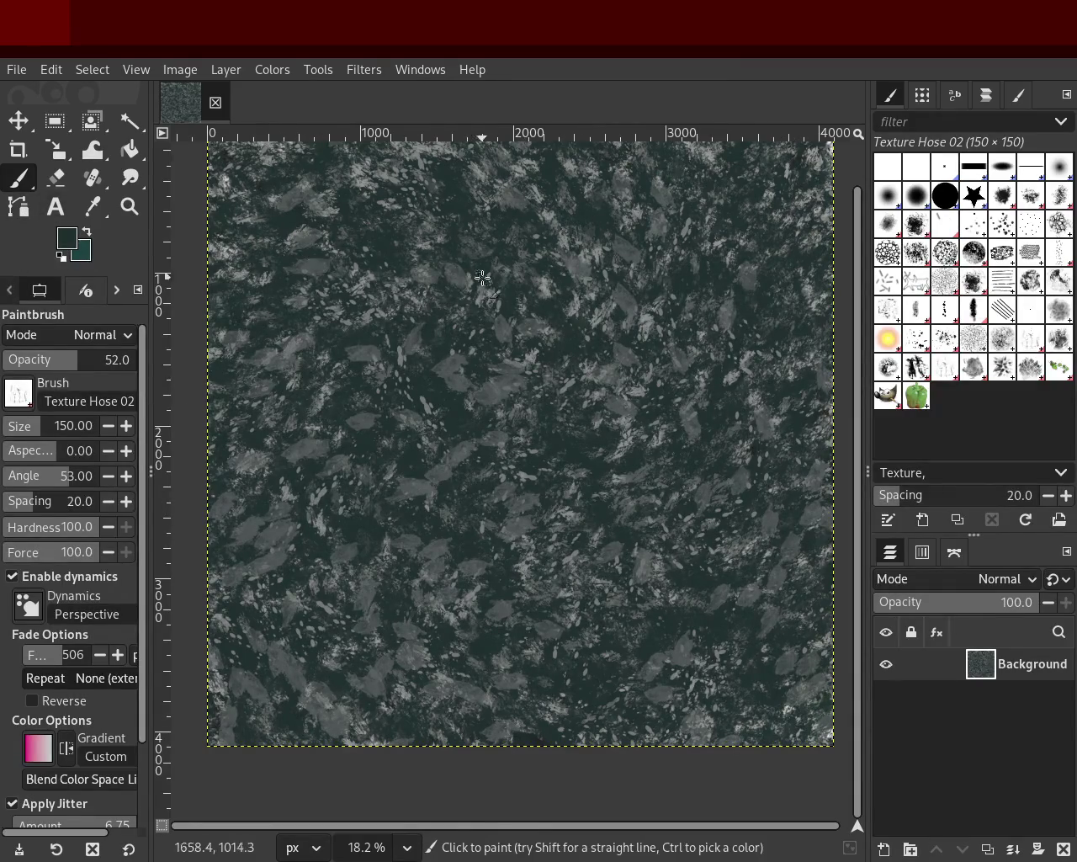
left_click(758, 274, "ctrl")
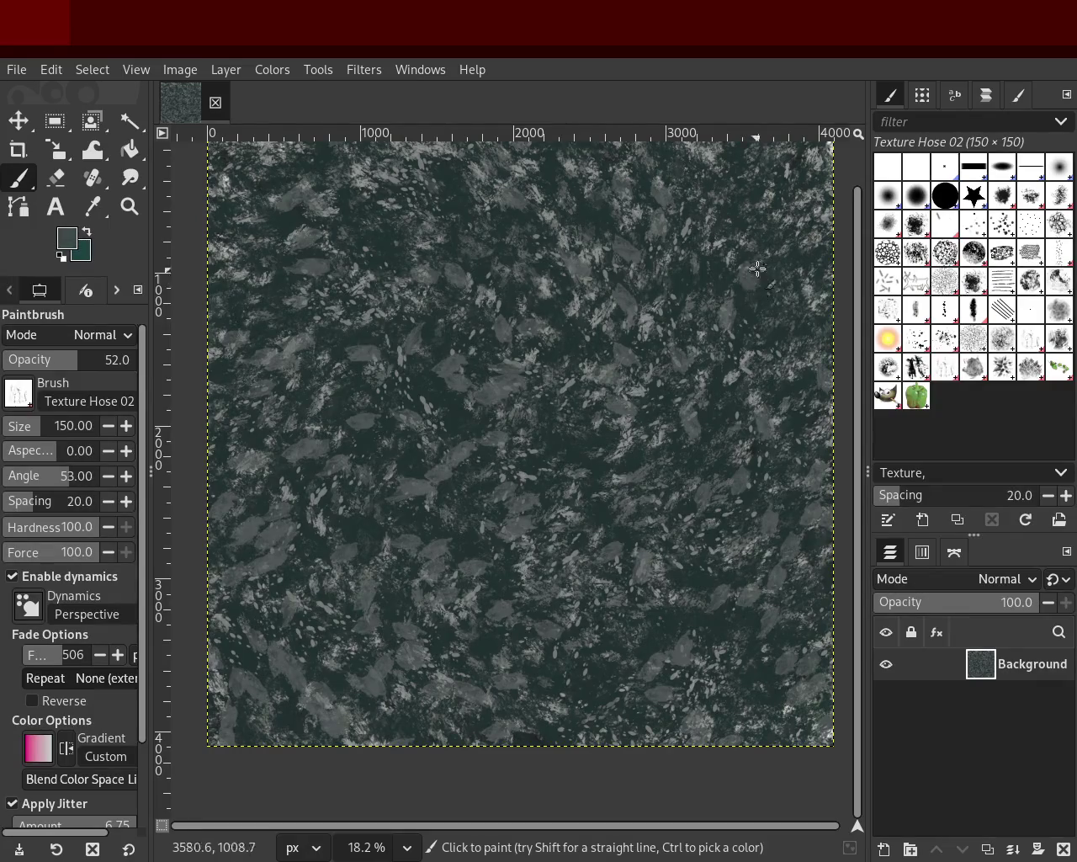
left_click(718, 181, "ctrl")
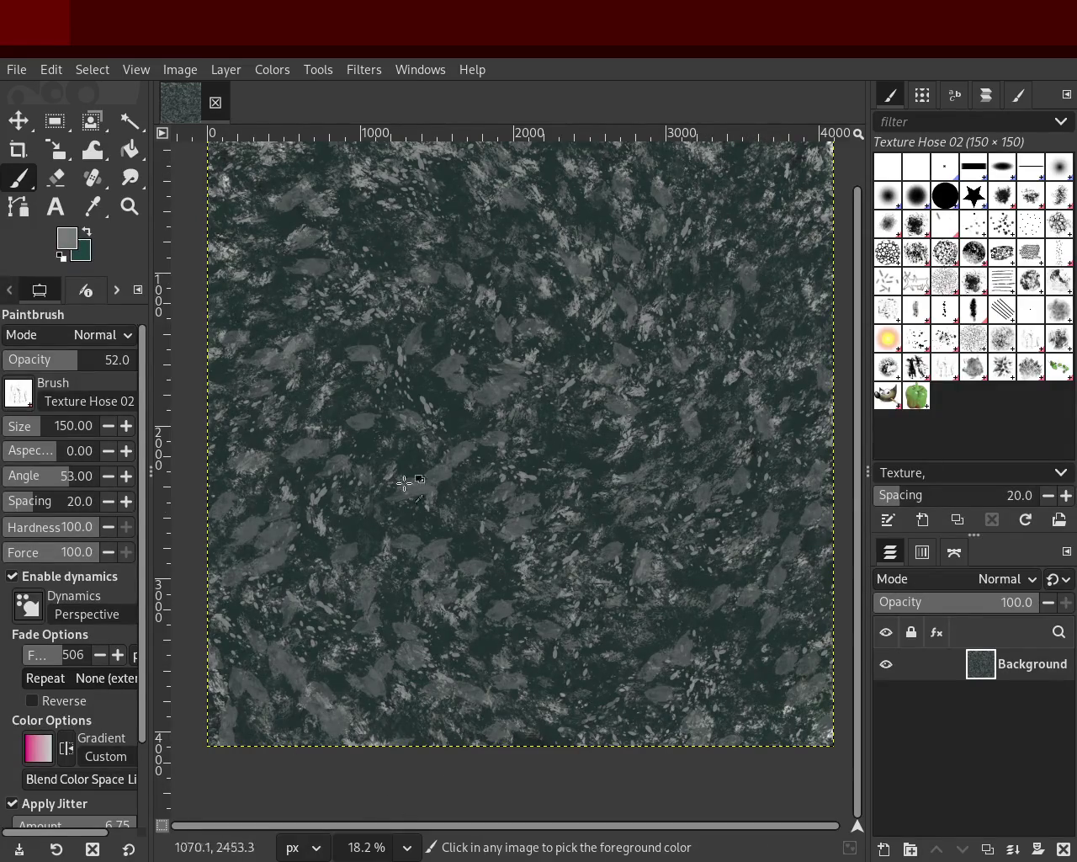
left_click(239, 271, "ctrl")
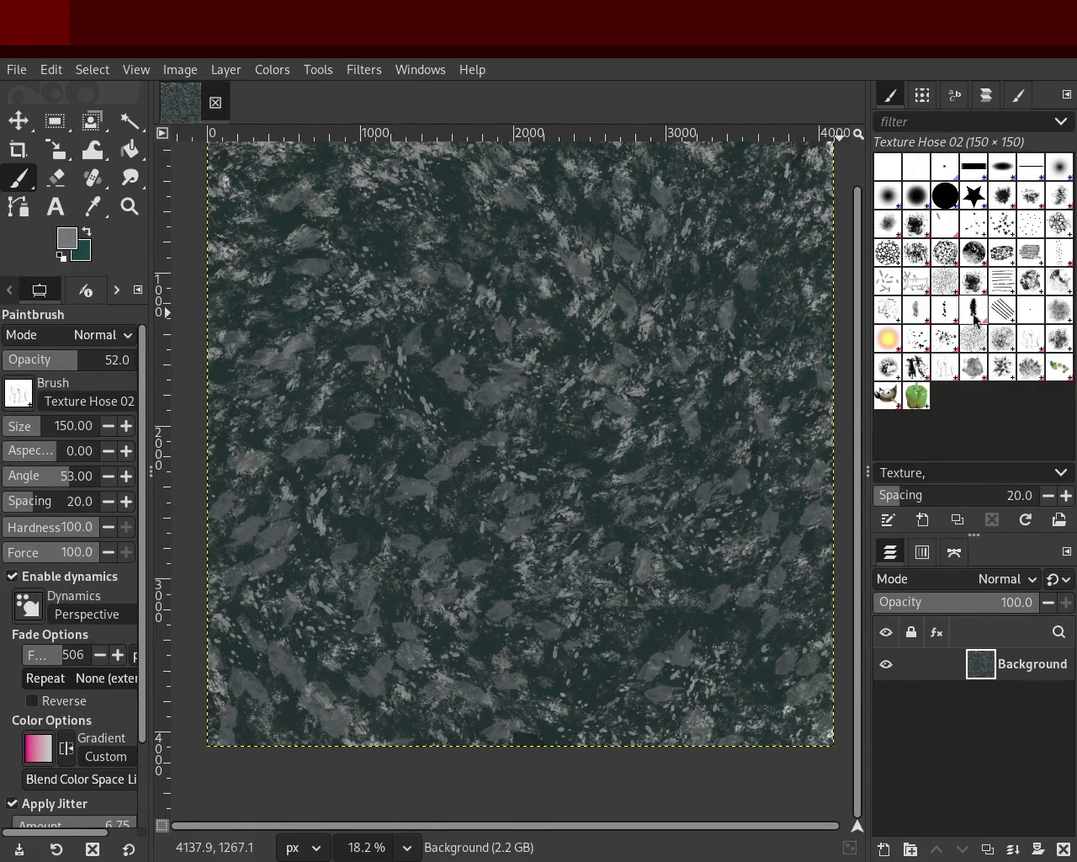
Select Splats 01 at size 558, sample dark green, and swap colours to paint teal.
left_click(917, 340)
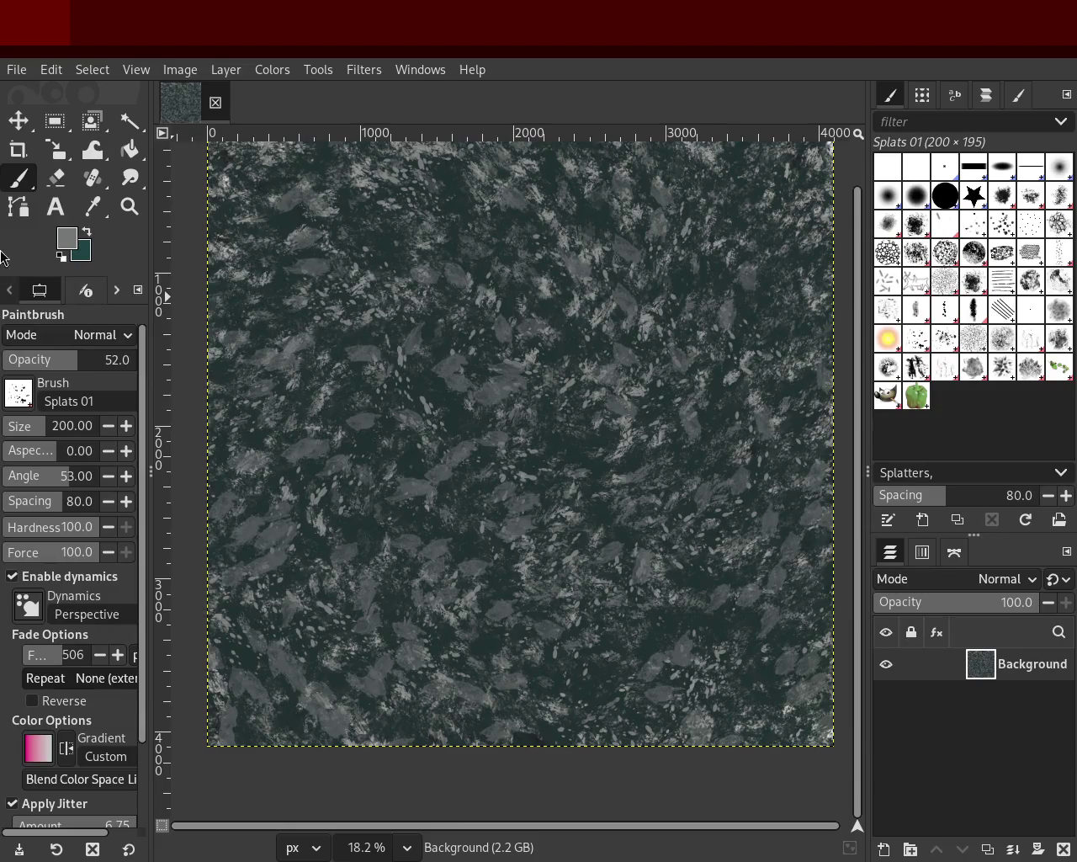
left_click(47, 426)
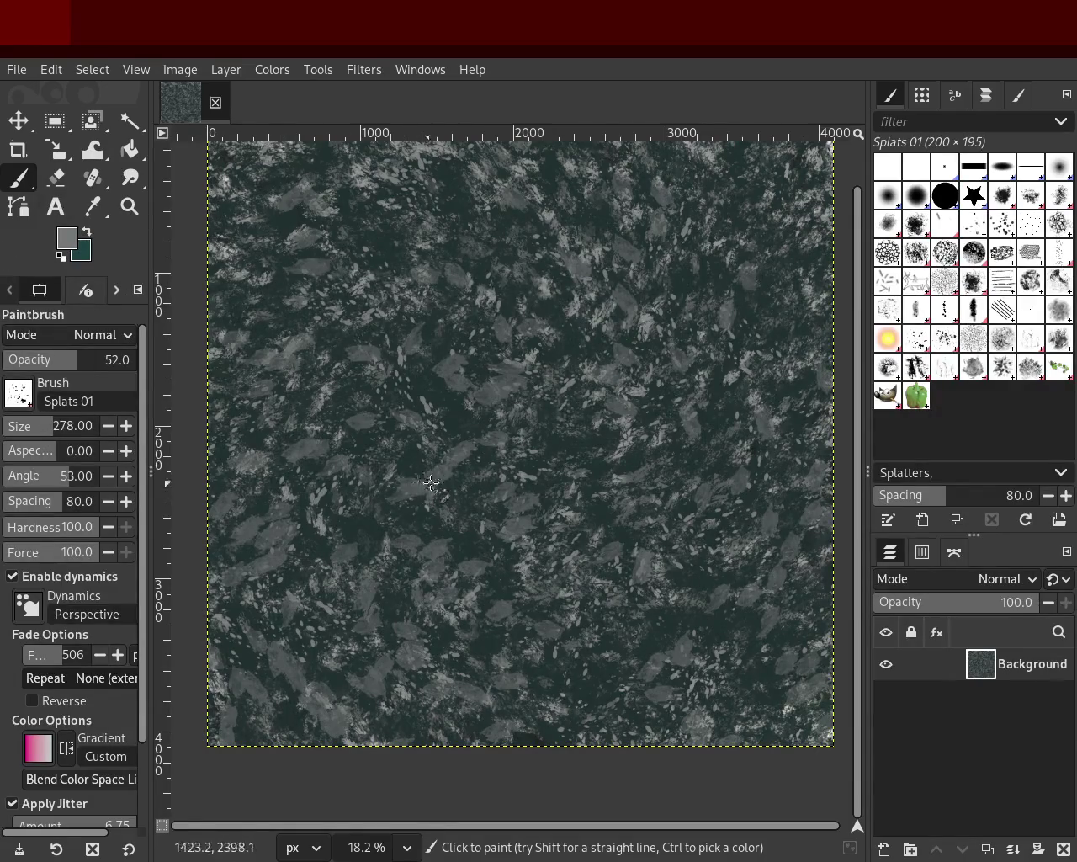
left_click(449, 364, "ctrl")
left_click(50, 433)
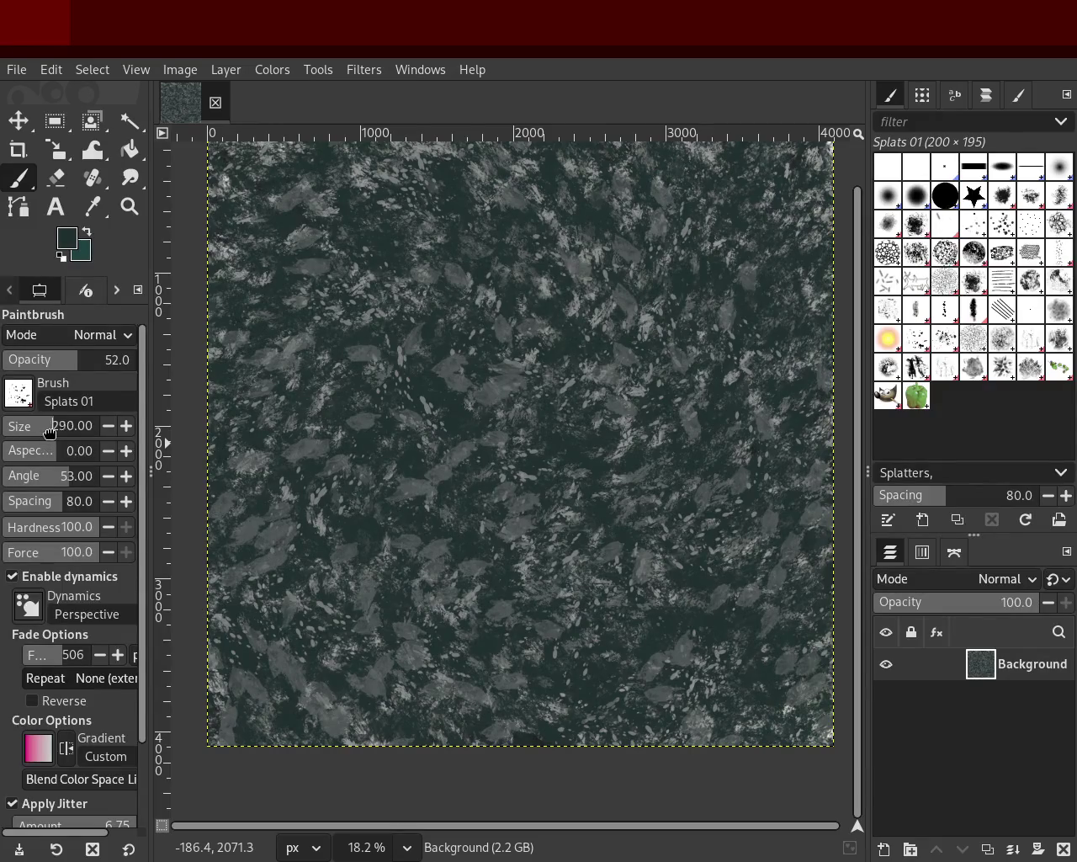
left_click_drag(51, 433, 78, 431)
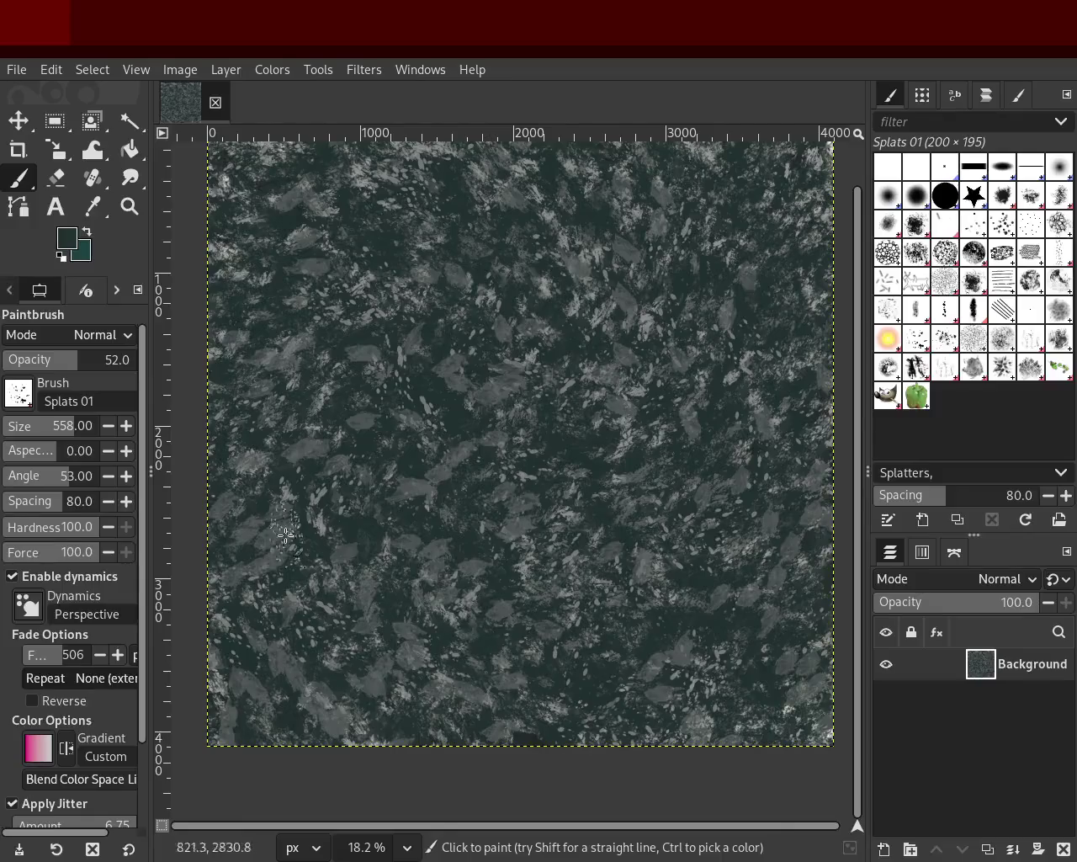
left_click(87, 233)
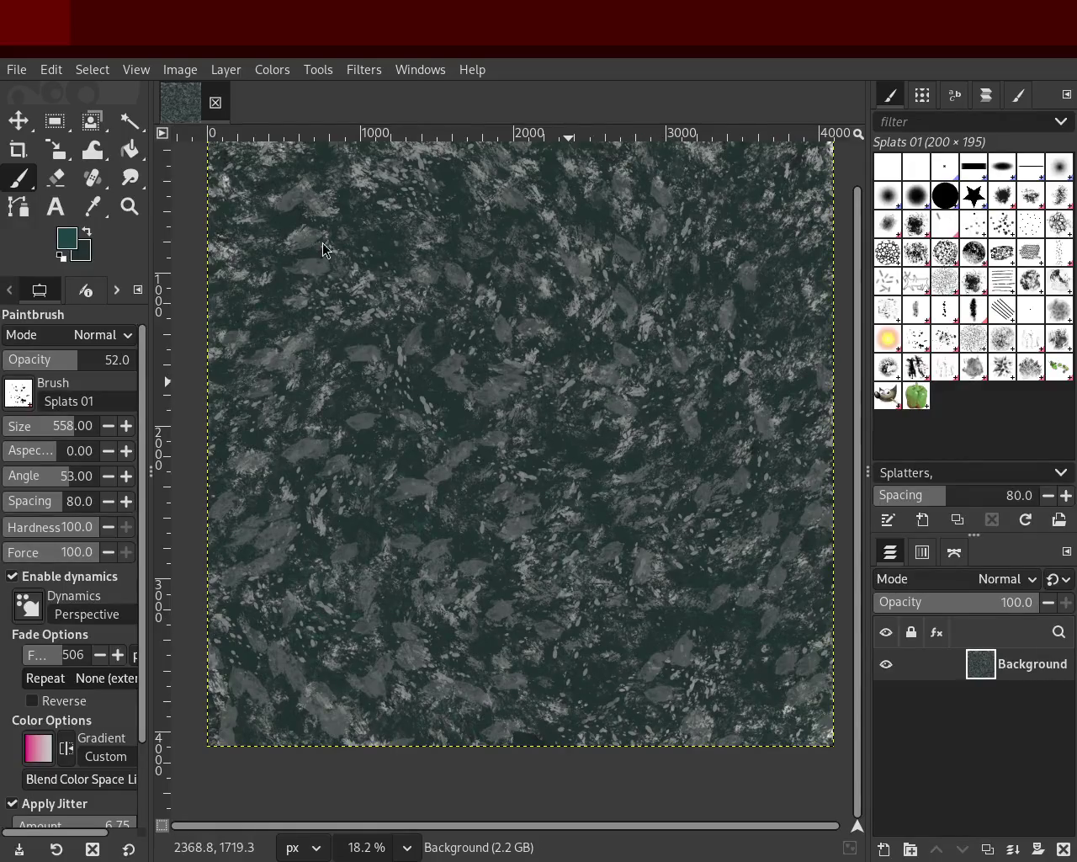
left_click(1002, 367)
Paint faint teal strokes at size 322 over the left of the square.
left_click(53, 432)
left_click_drag(52, 432, 53, 432)
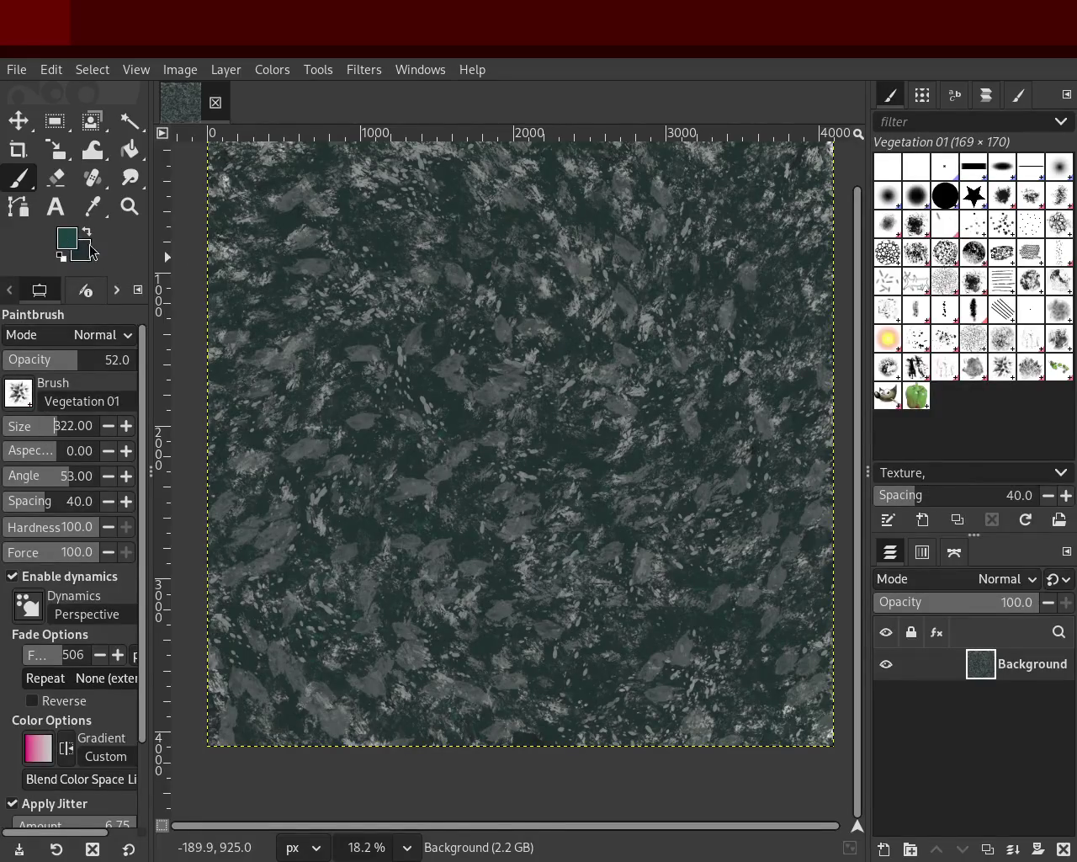
left_click_drag(378, 585, 340, 208)
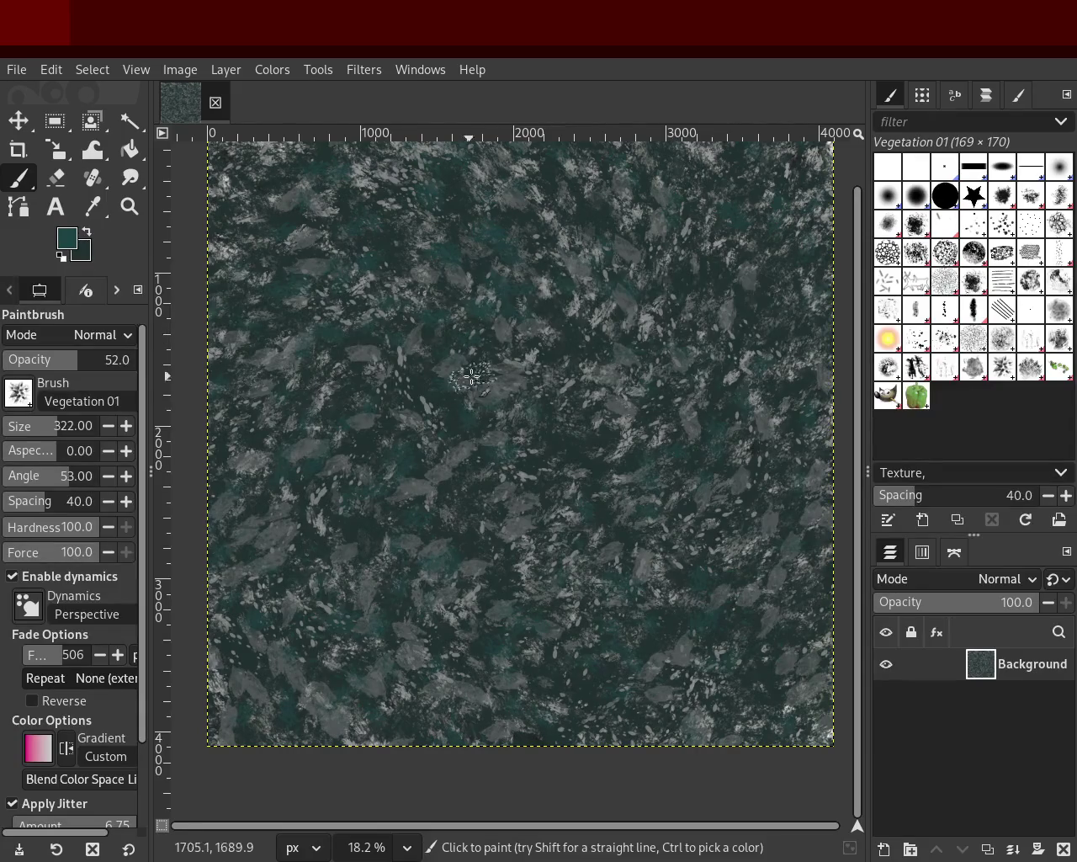
Lower opacity to 17 and sample a mid grey from the texture as paint colour.
left_click(540, 352, "ctrl")
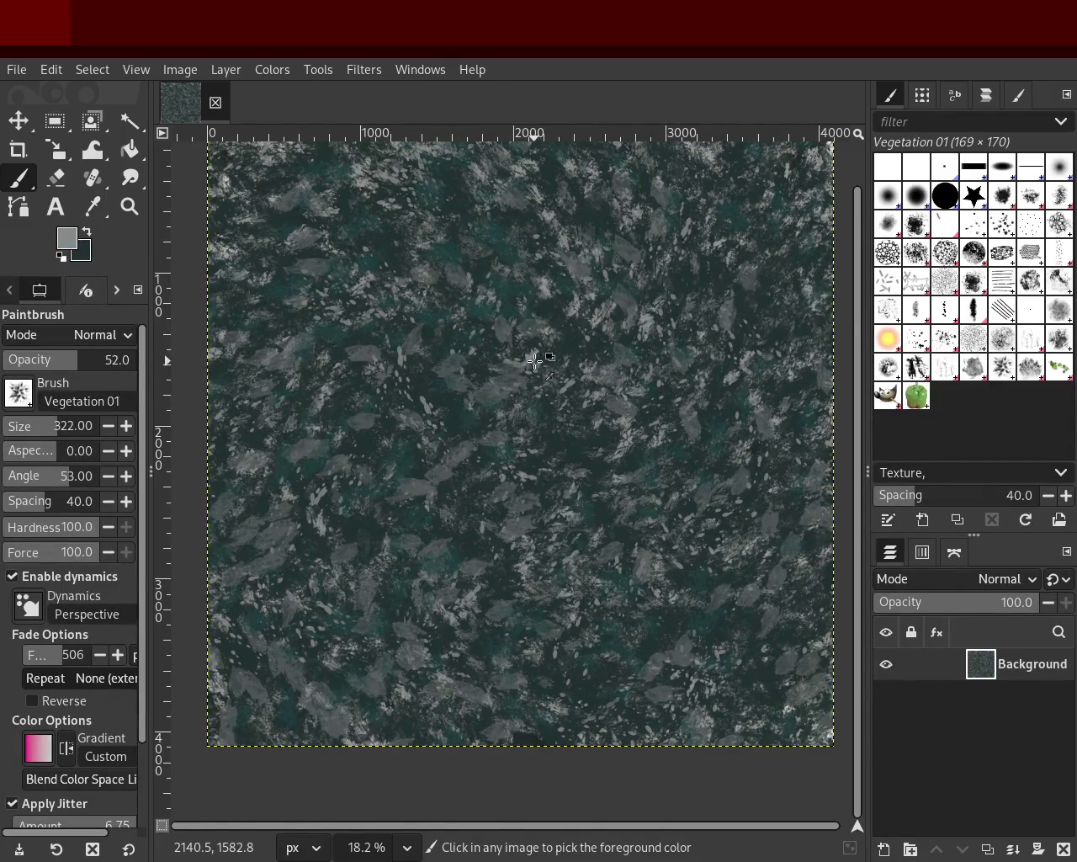
left_click(337, 695)
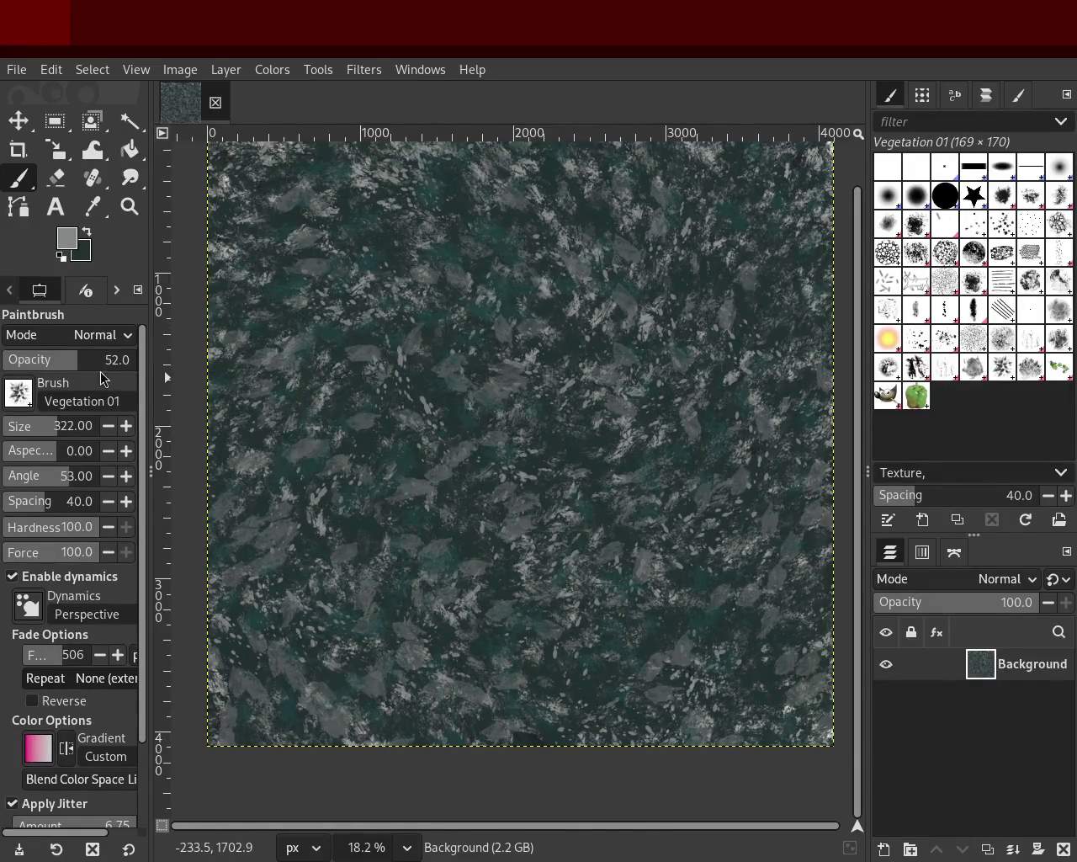
left_click_drag(101, 362, 25, 362)
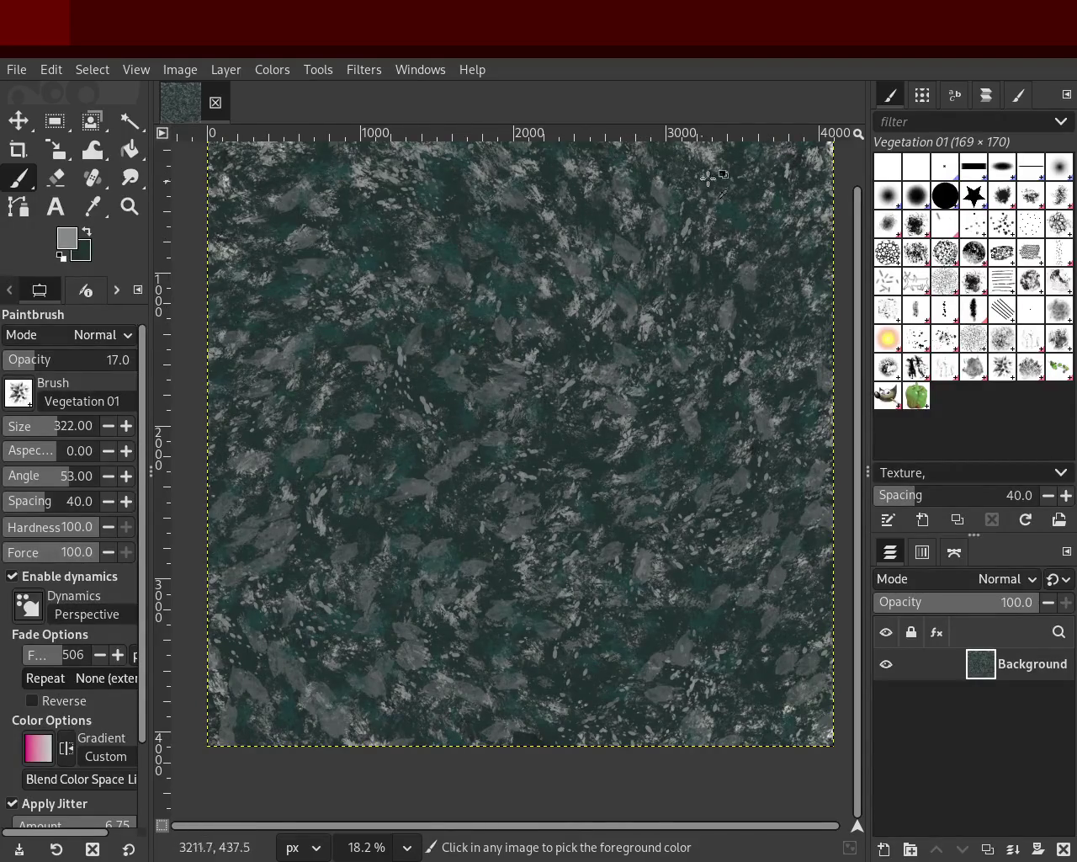
left_click(722, 143, "ctrl")
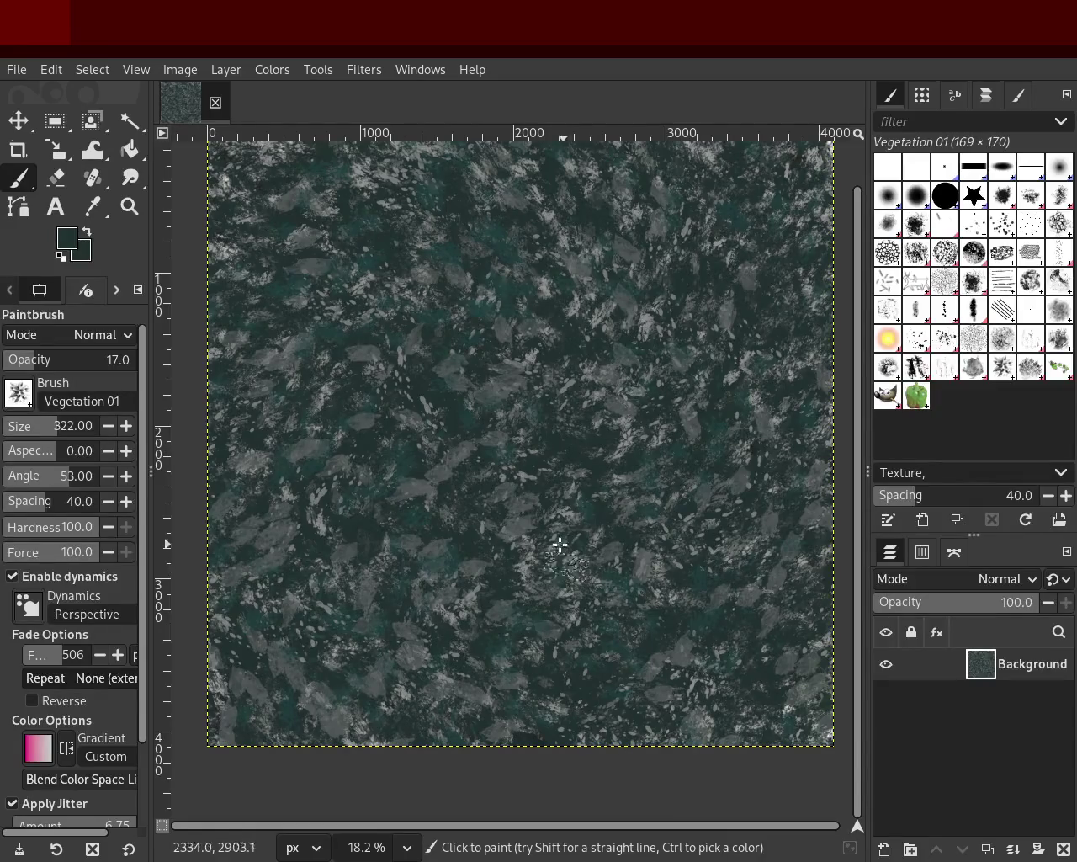
key("ctrl")
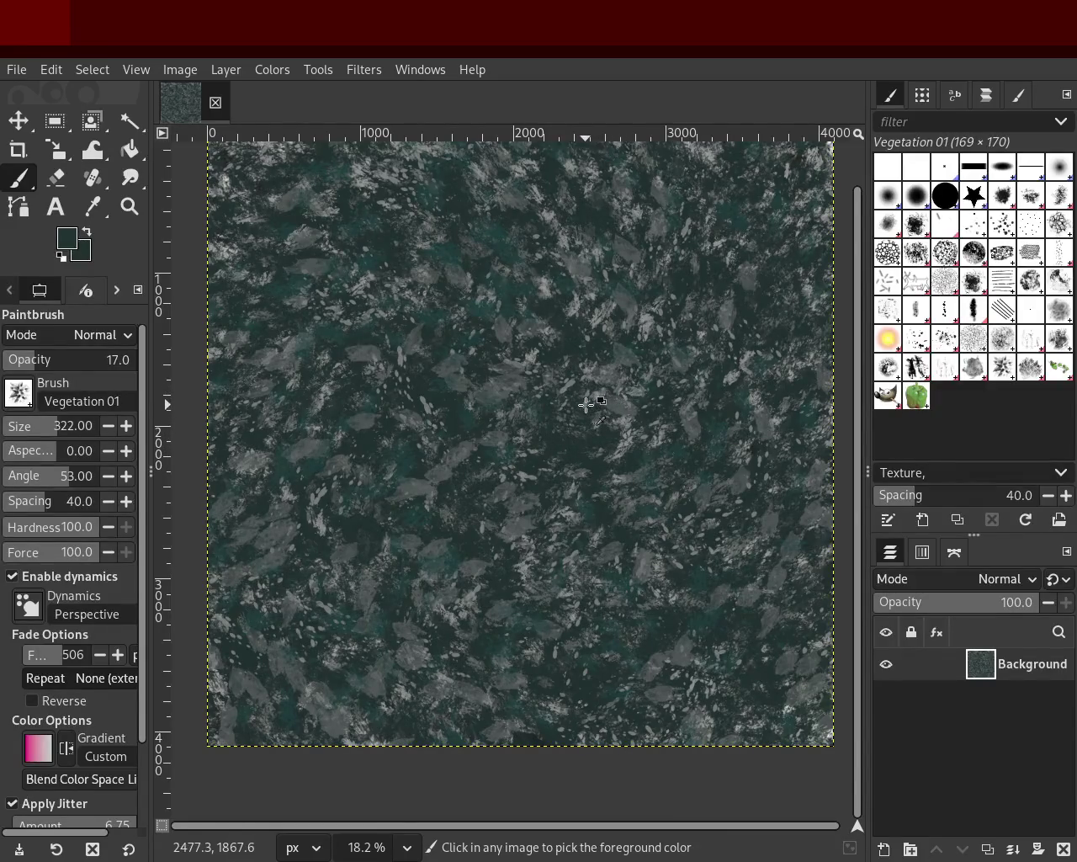
left_click(593, 401, "ctrl")
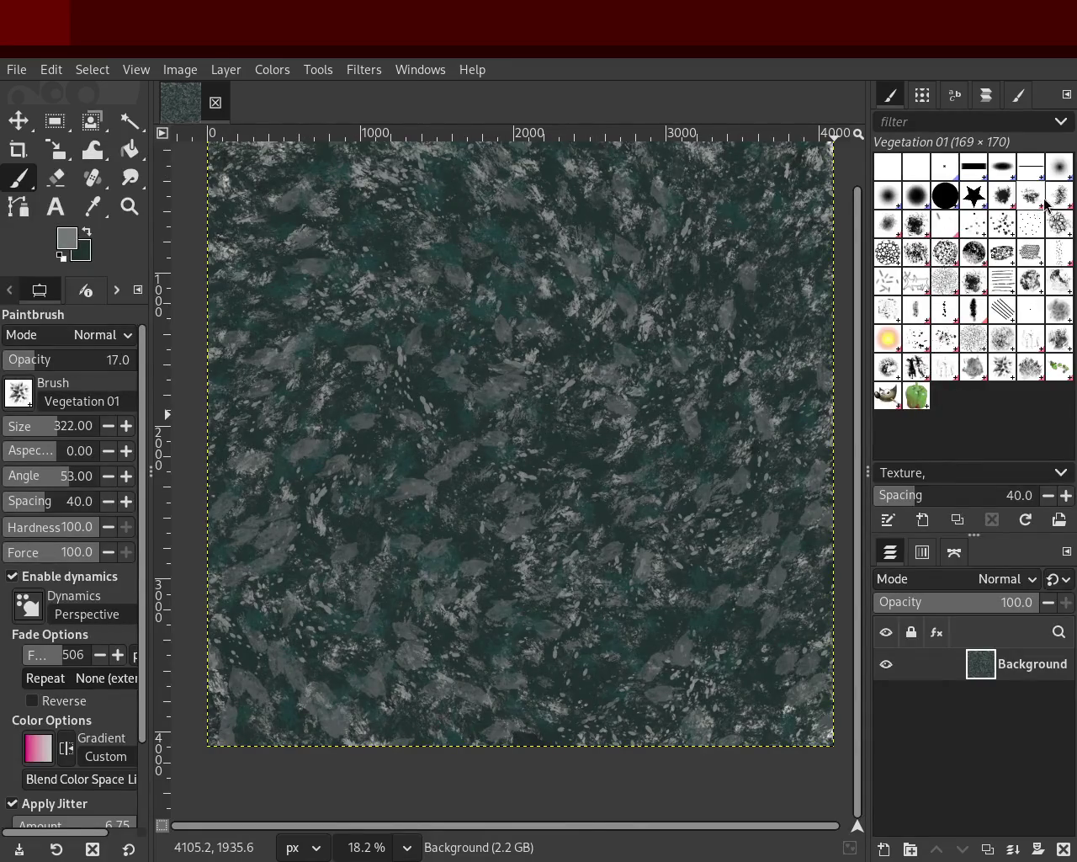
left_click(1001, 231)
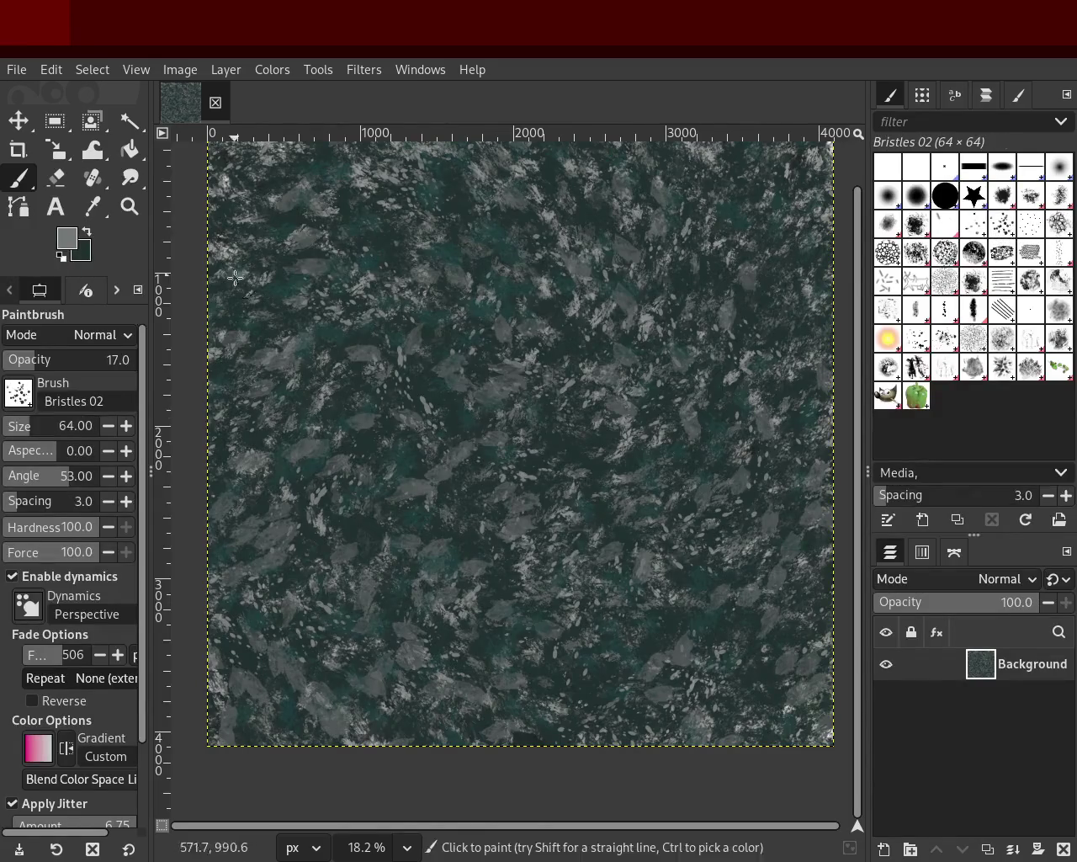
Try and undo Bristles 02 strokes at size 120, then set opacity 39 and size 331.
left_click(23, 426)
left_click_drag(497, 404, 301, 572)
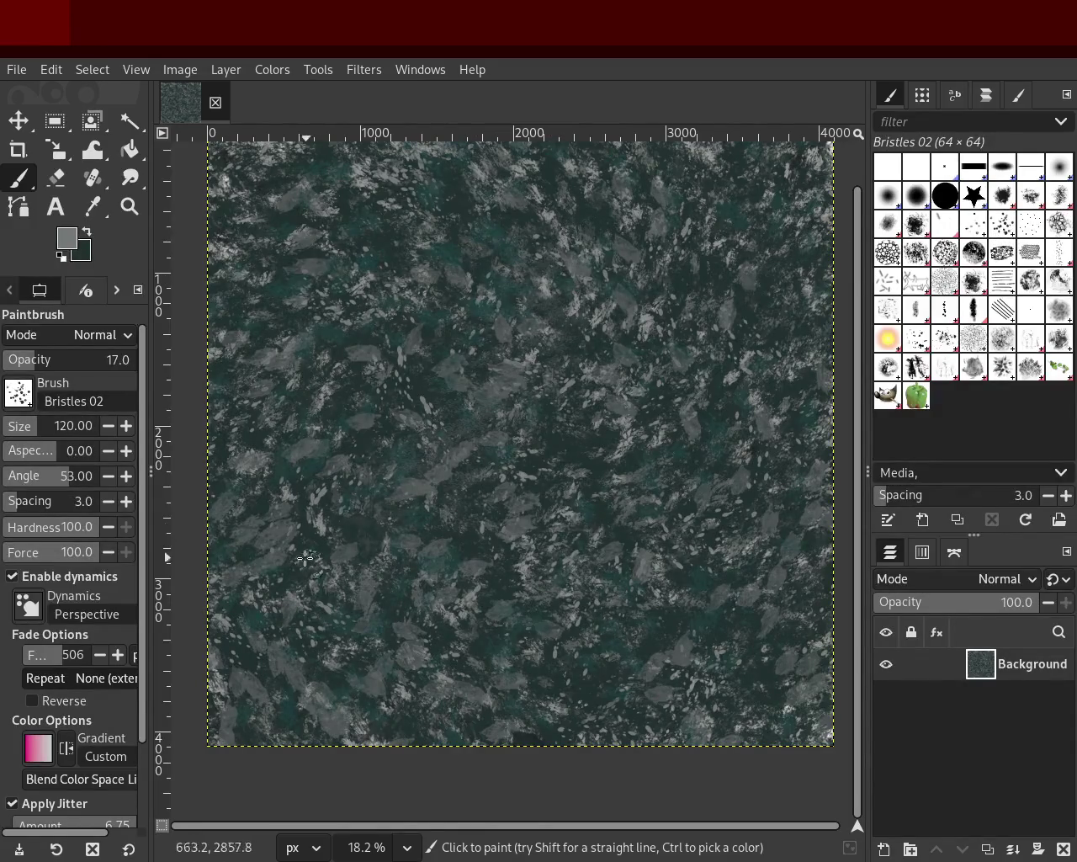
key("ctrl+z")
left_click(712, 158, "ctrl")
left_click_drag(703, 161, 268, 645)
key("ctrl+z")
left_click(54, 359)
left_click_drag(44, 426, 53, 430)
Paint several light bristle strokes across the square, undoing each unwanted one.
left_click_drag(467, 206, 252, 589)
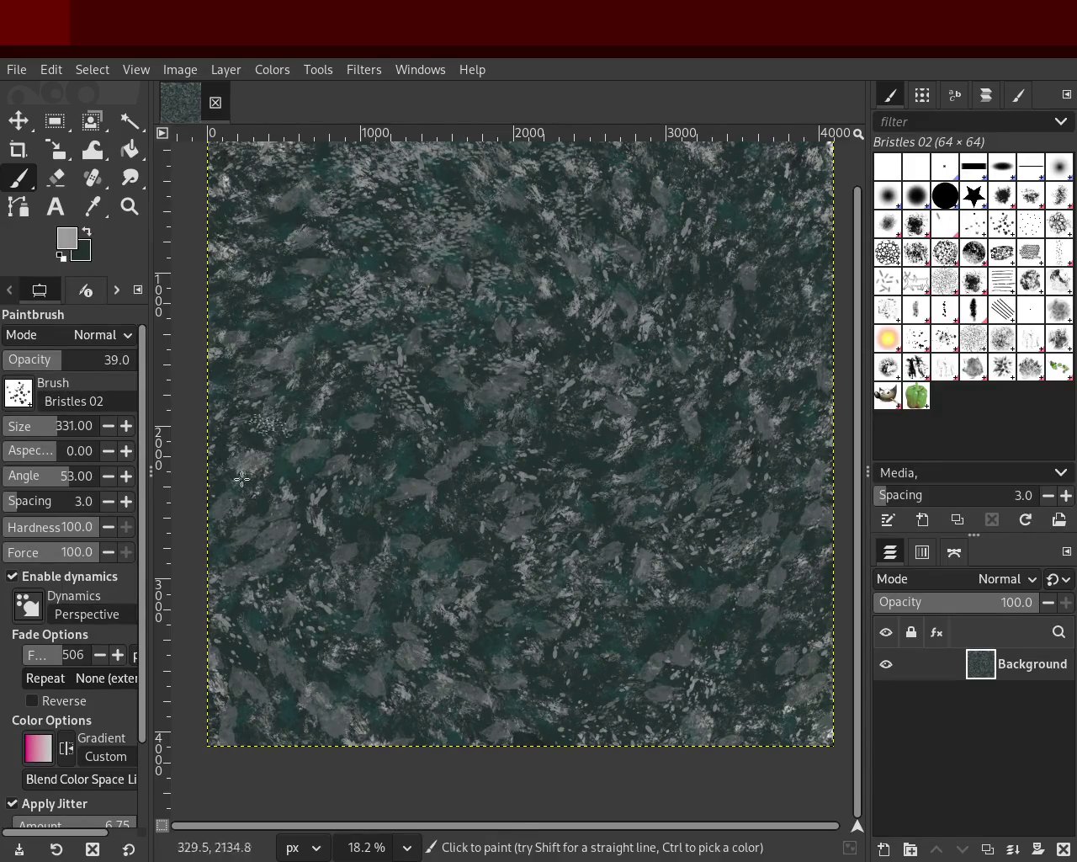
key("ctrl+z")
left_click_drag(547, 479, 336, 673)
key("ctrl+z")
mouse_move(402, 486)
left_mouse_down()
mouse_move(253, 623)
mouse_move(630, 641)
left_mouse_up()
key("ctrl+z")
key("ctrl+z")
left_click_drag(509, 580, 471, 287)
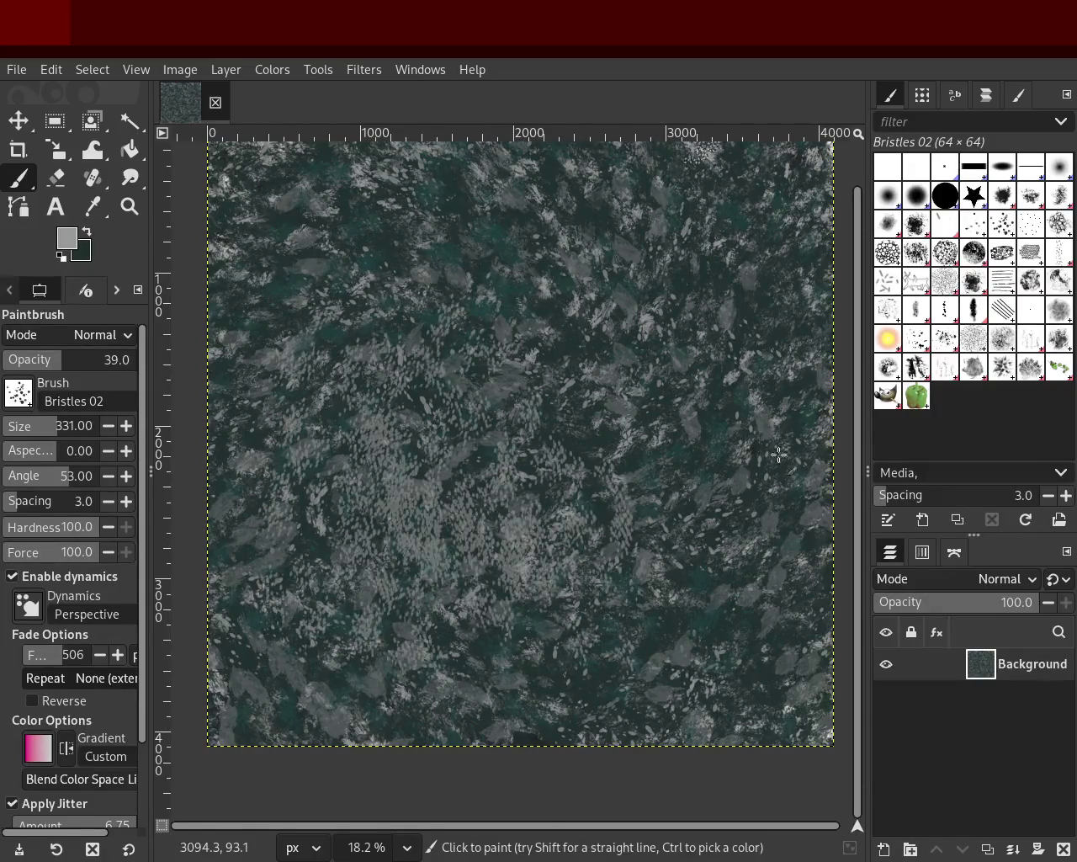
key("ctrl+z")
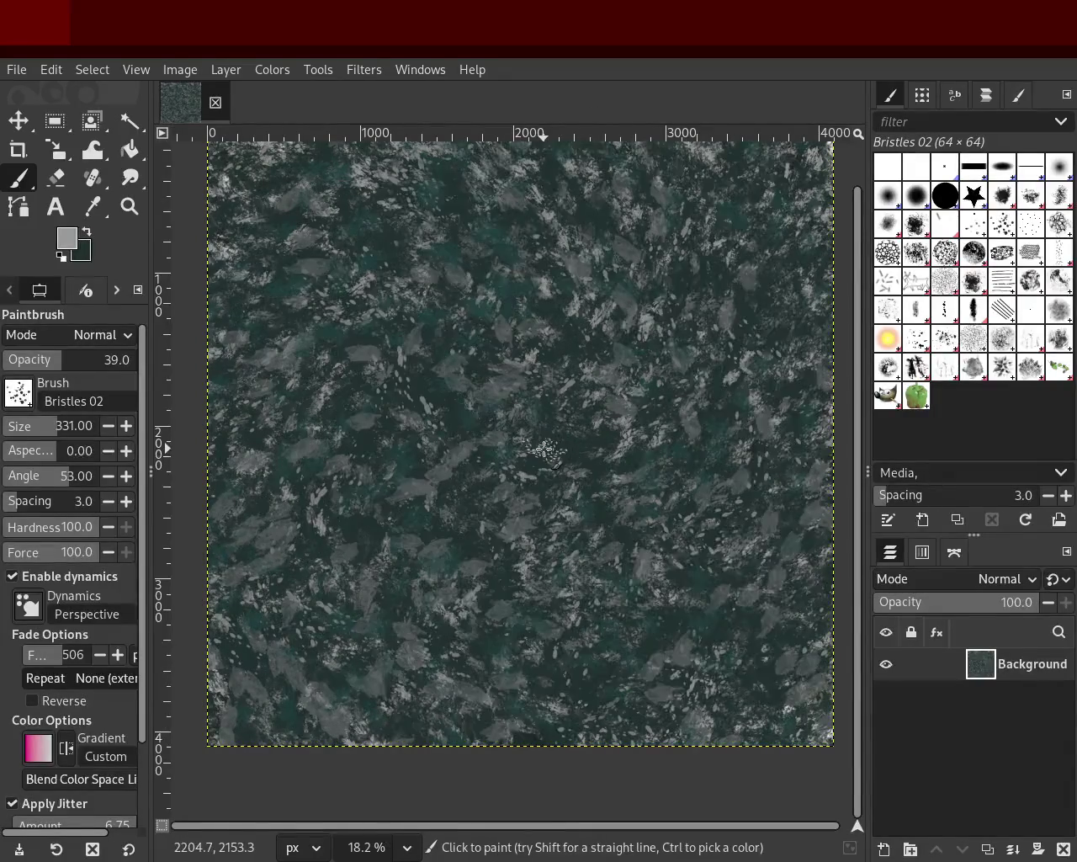
Sample dark teal, raise opacity to 58, and test a small light stroke lower left.
left_click(548, 446, "ctrl")
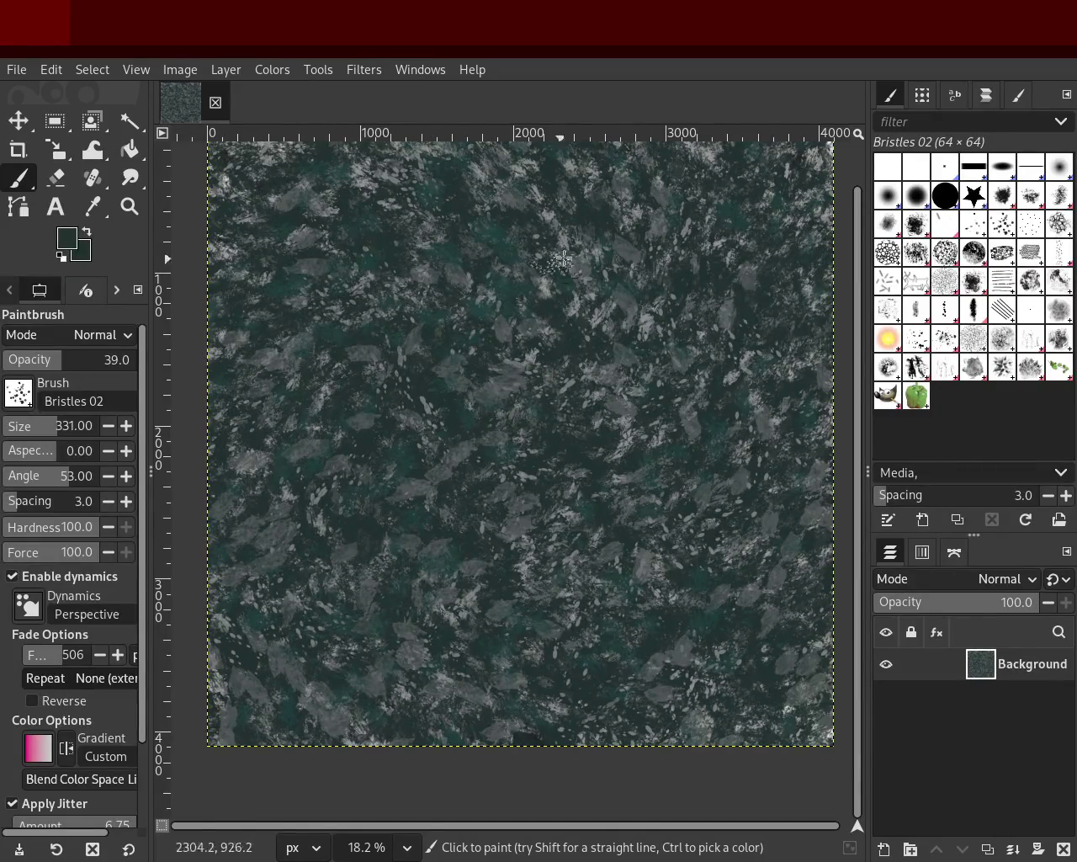
left_click_drag(77, 360, 81, 359)
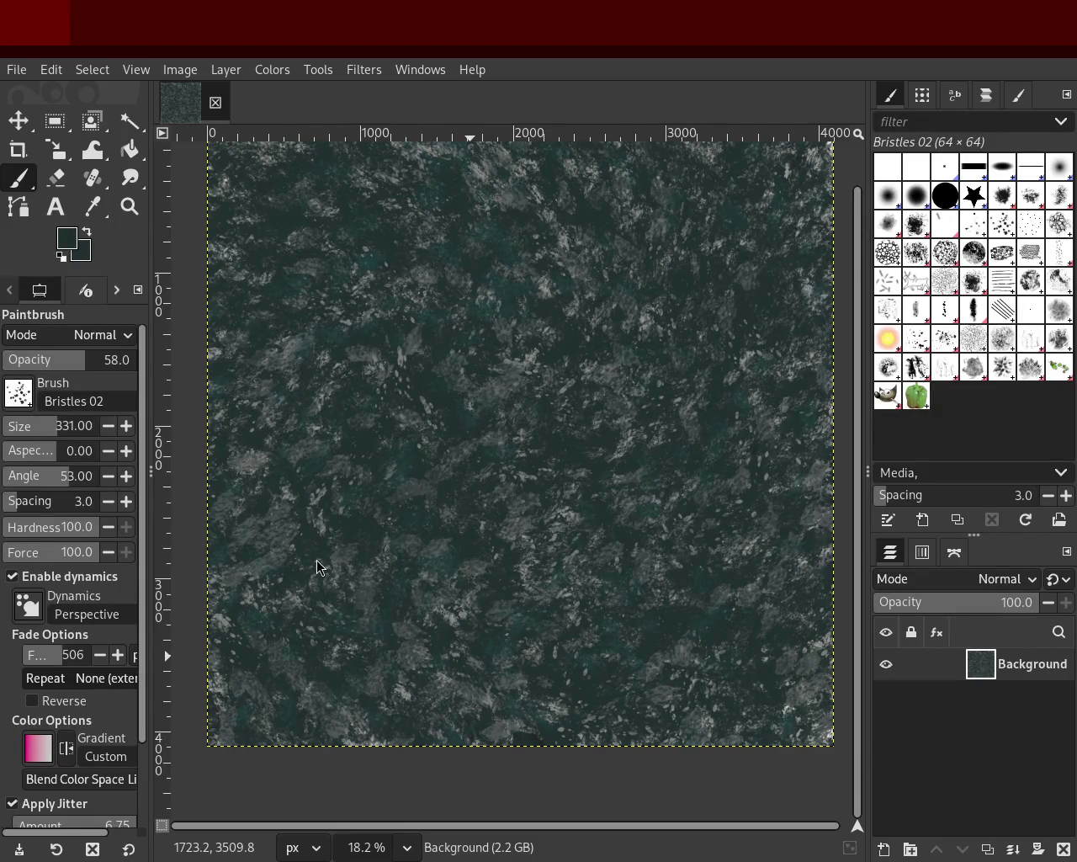
left_click(566, 390, "ctrl")
left_click(565, 390, "ctrl")
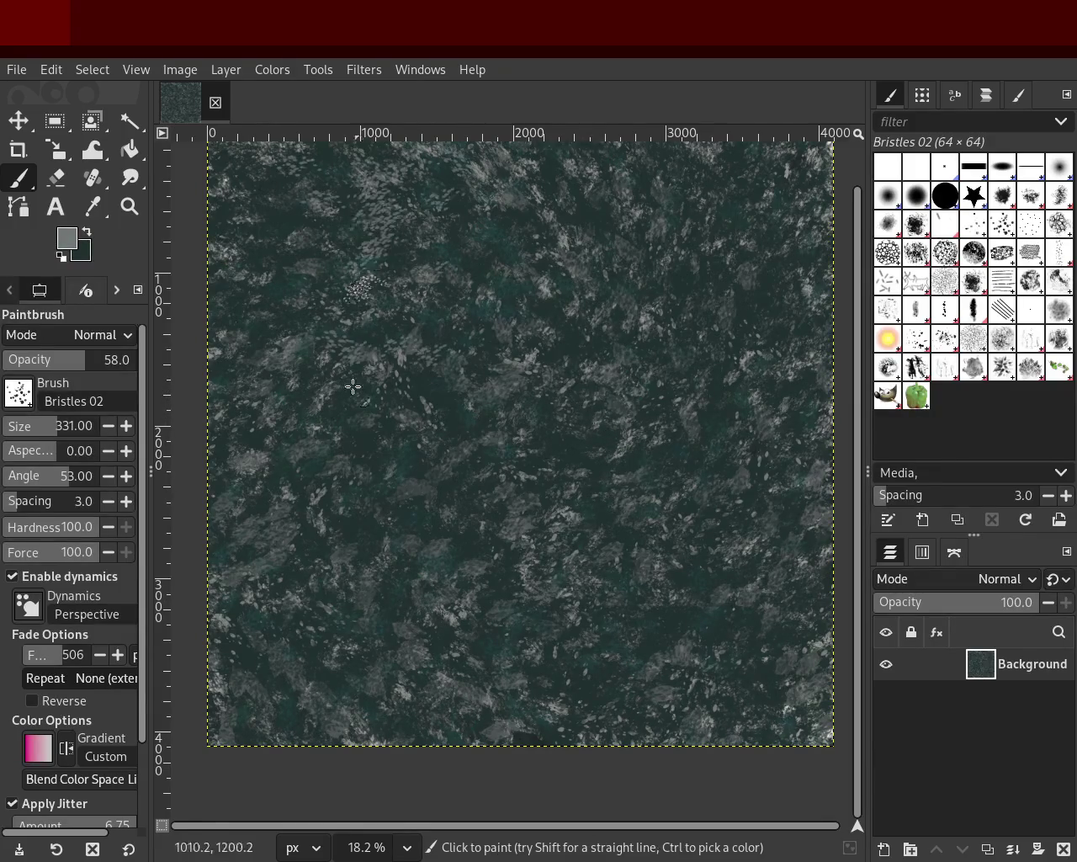
left_click_drag(520, 644, 530, 680)
key("ctrl+z")
Dab bristle marks right of centre, undoing others, and sample darker colours from the texture.
left_click(433, 576, "ctrl")
left_click(335, 565)
key("ctrl+z")
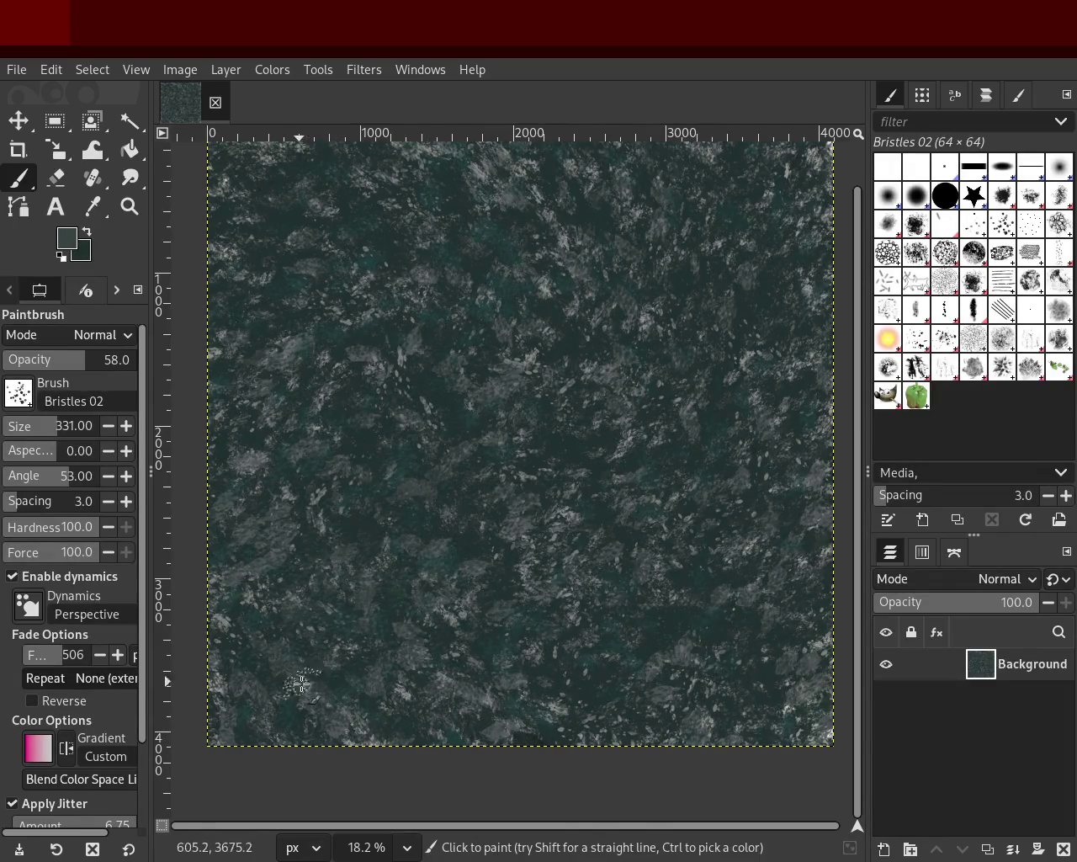
left_click(690, 695)
key("ctrl+z")
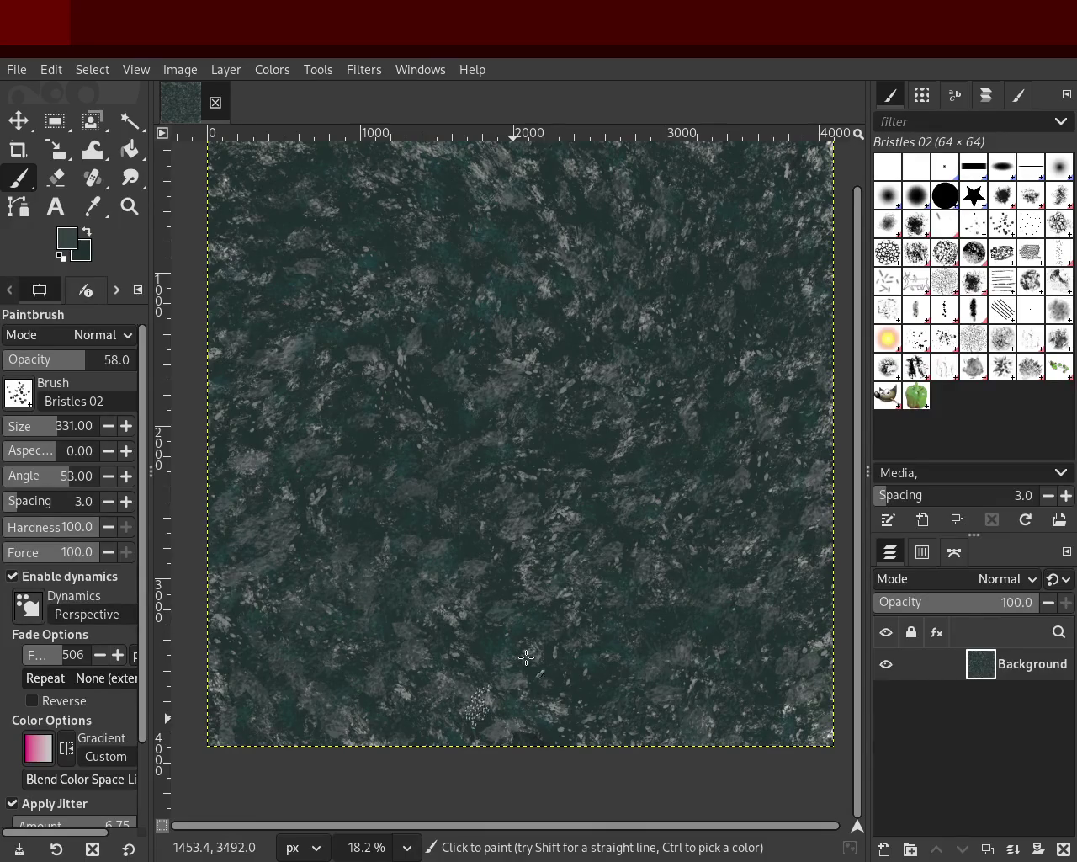
left_click(704, 497)
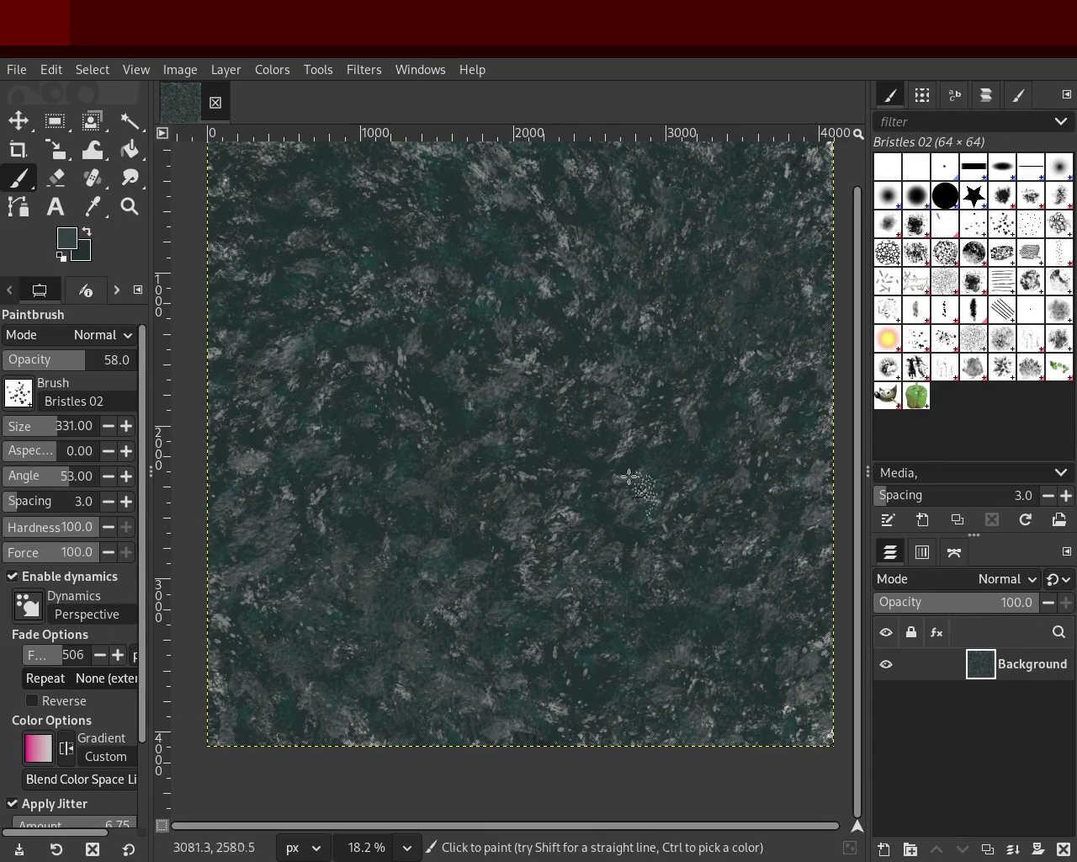
left_click(370, 290, "ctrl")
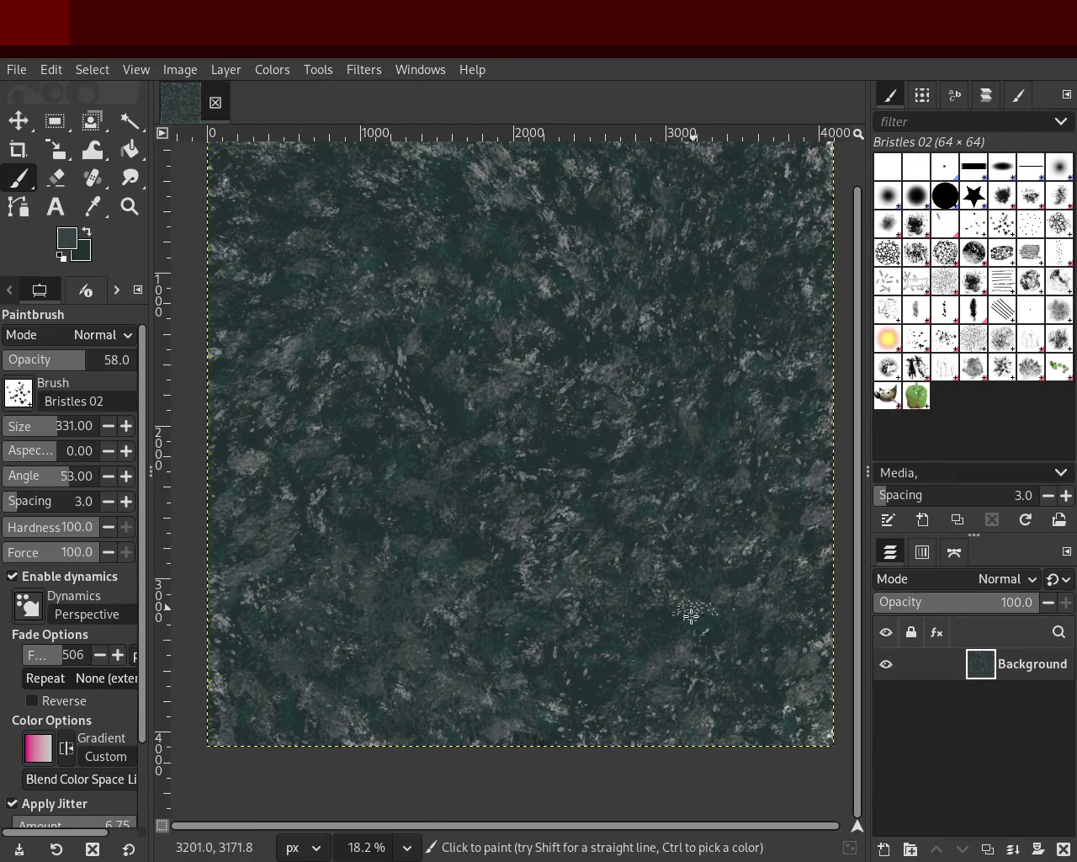
left_click(405, 357, "ctrl")
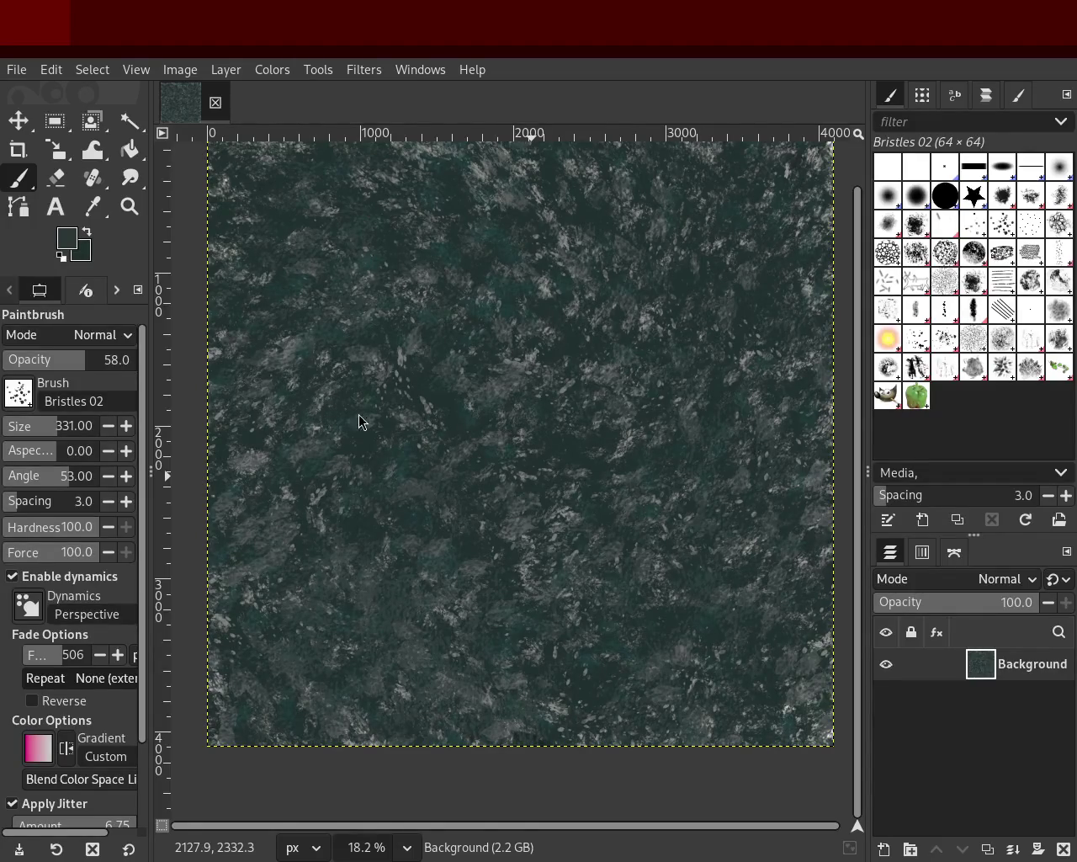
key("ctrl")
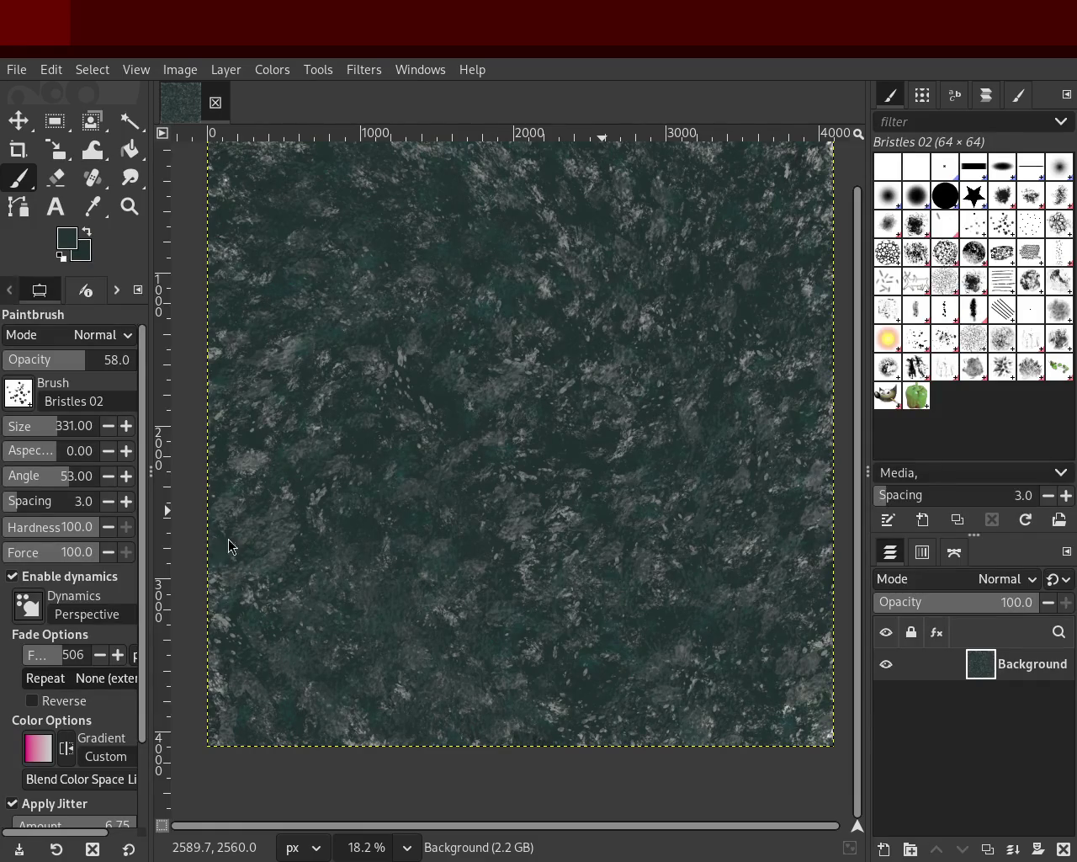
Switch to the Splats 02 brush at size 331 and sample a light grey from the canvas.
left_click(945, 339)
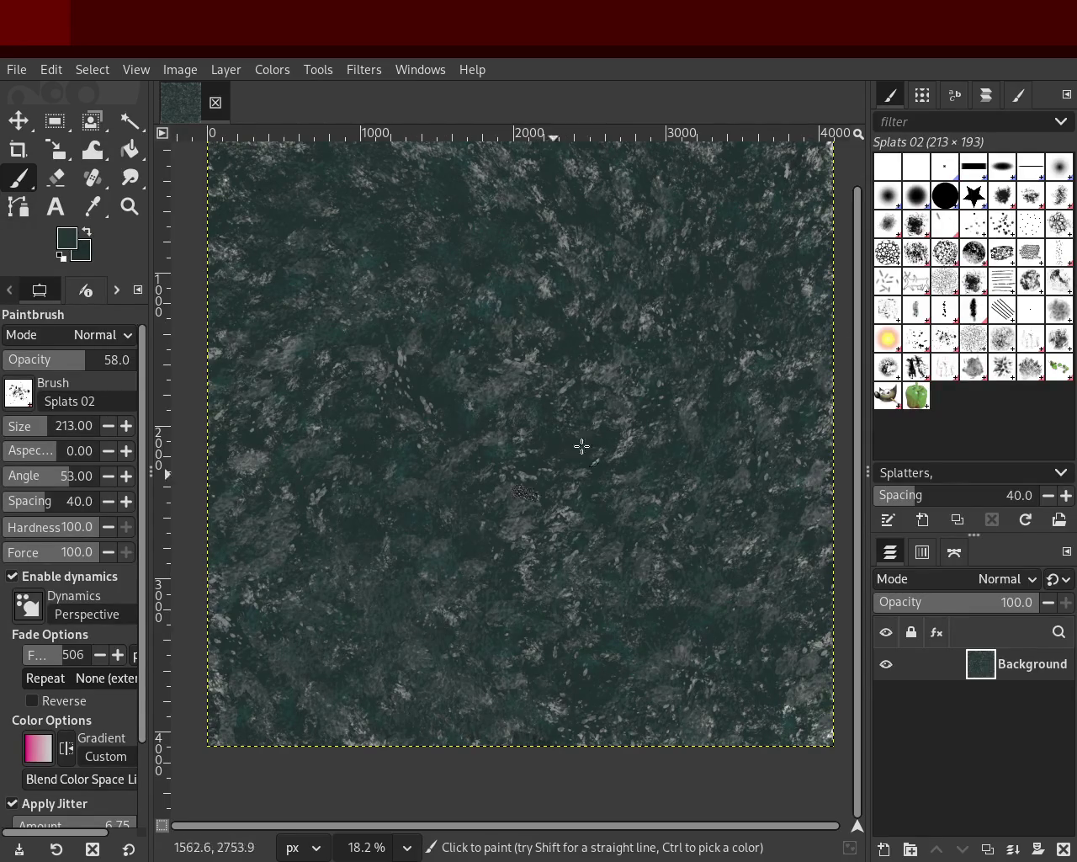
left_click(526, 362, "ctrl")
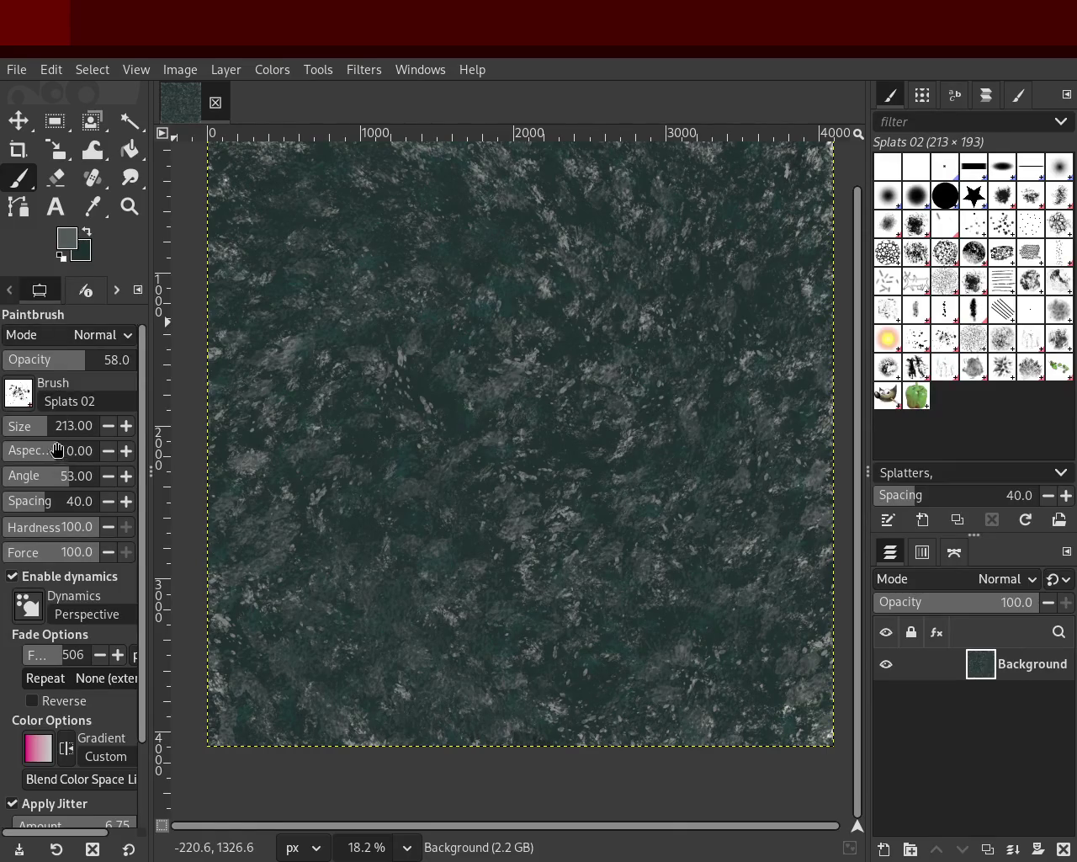
left_click_drag(34, 427, 52, 437)
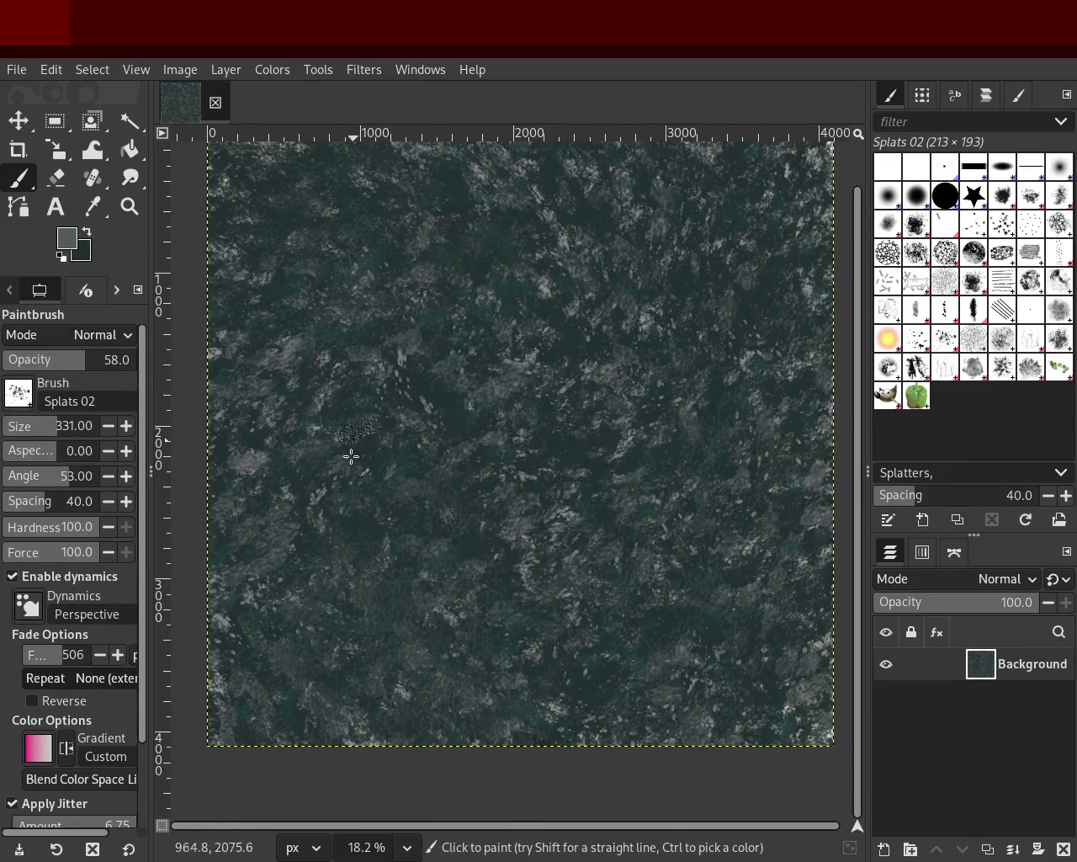
left_click(579, 246, "ctrl")
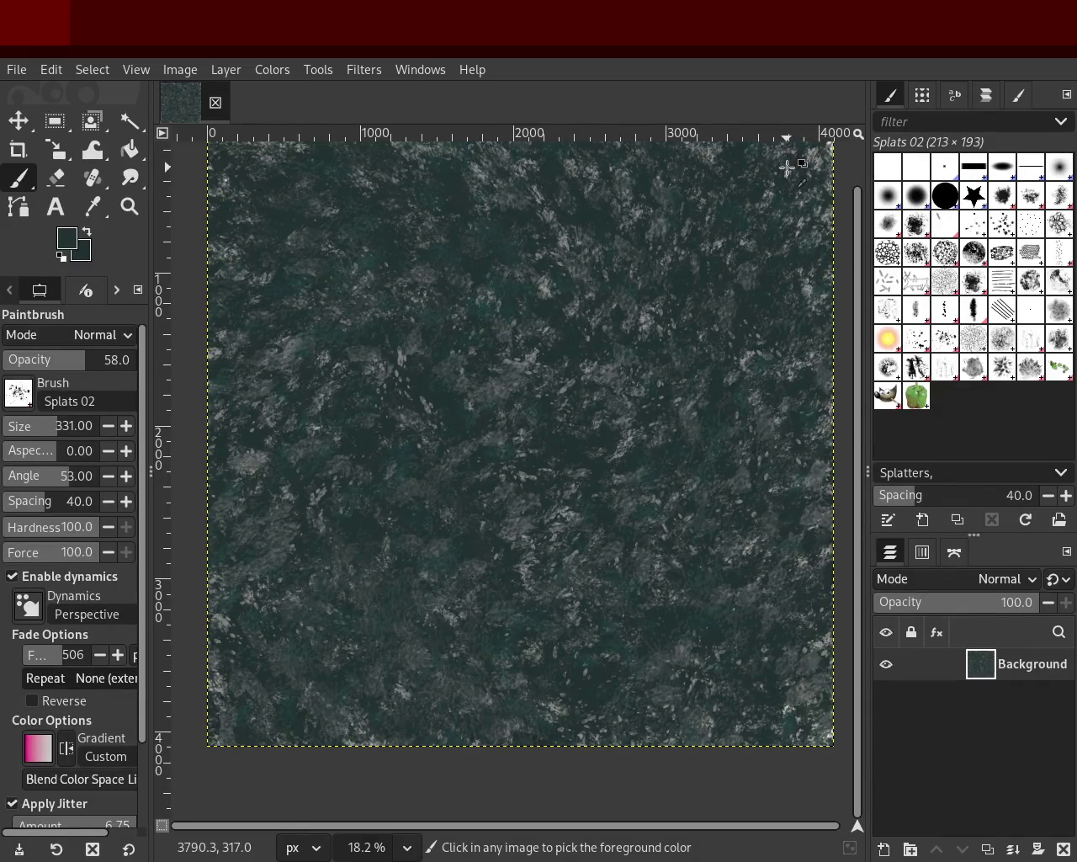
left_click(647, 250, "ctrl")
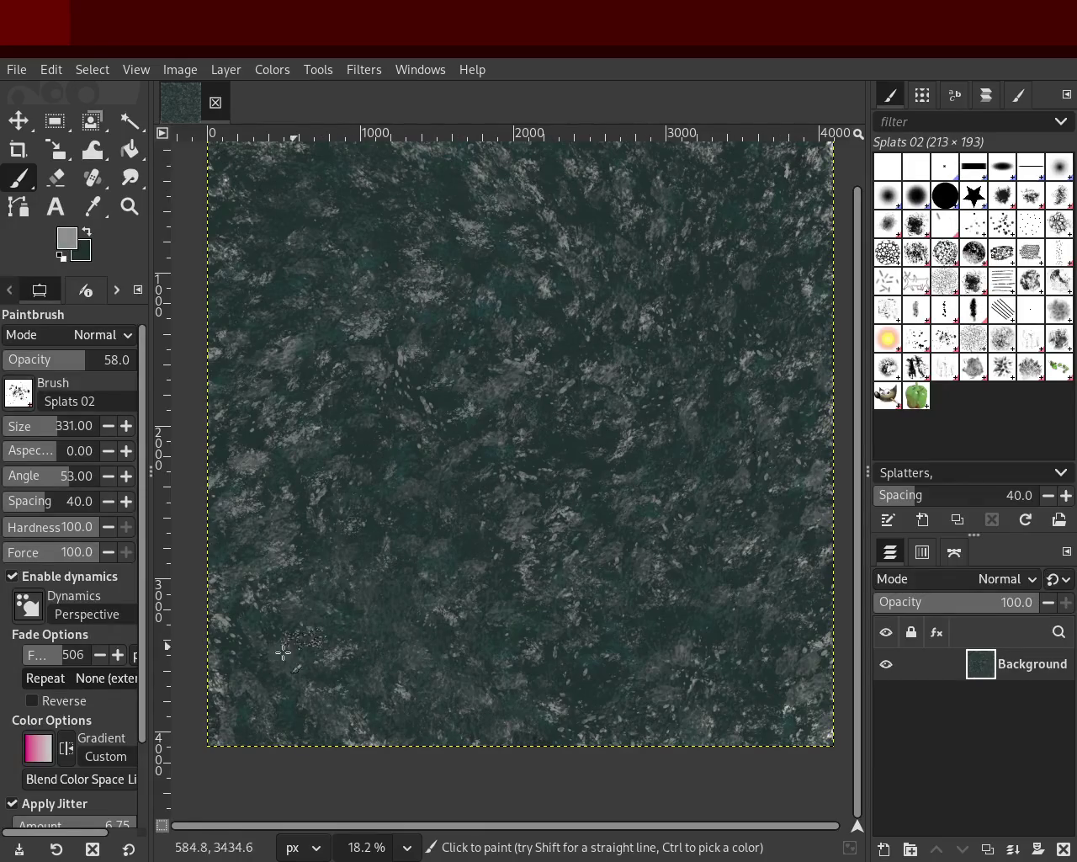
Stamp light grey splats across the left and lower centre, undoing a bad dab.
left_click(357, 521)
left_click(461, 646)
left_click(663, 589)
key("ctrl+z")
left_click_drag(566, 608, 642, 558)
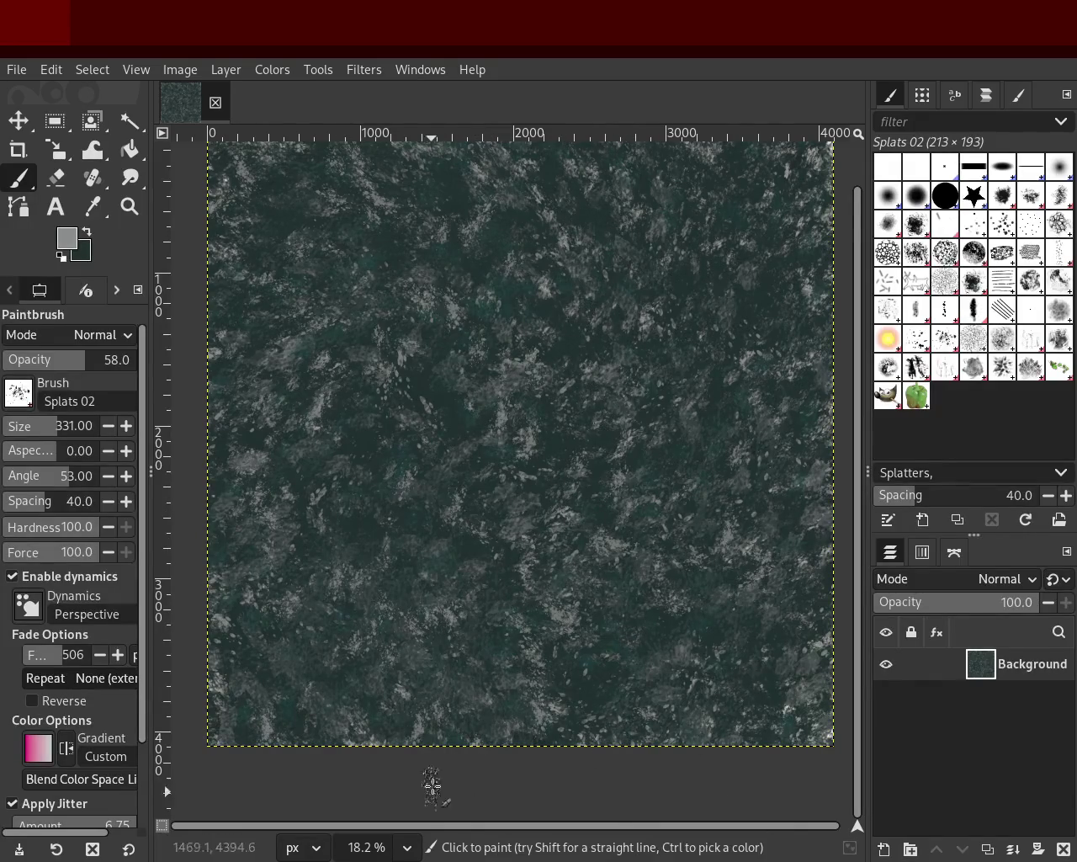
key("ctrl")
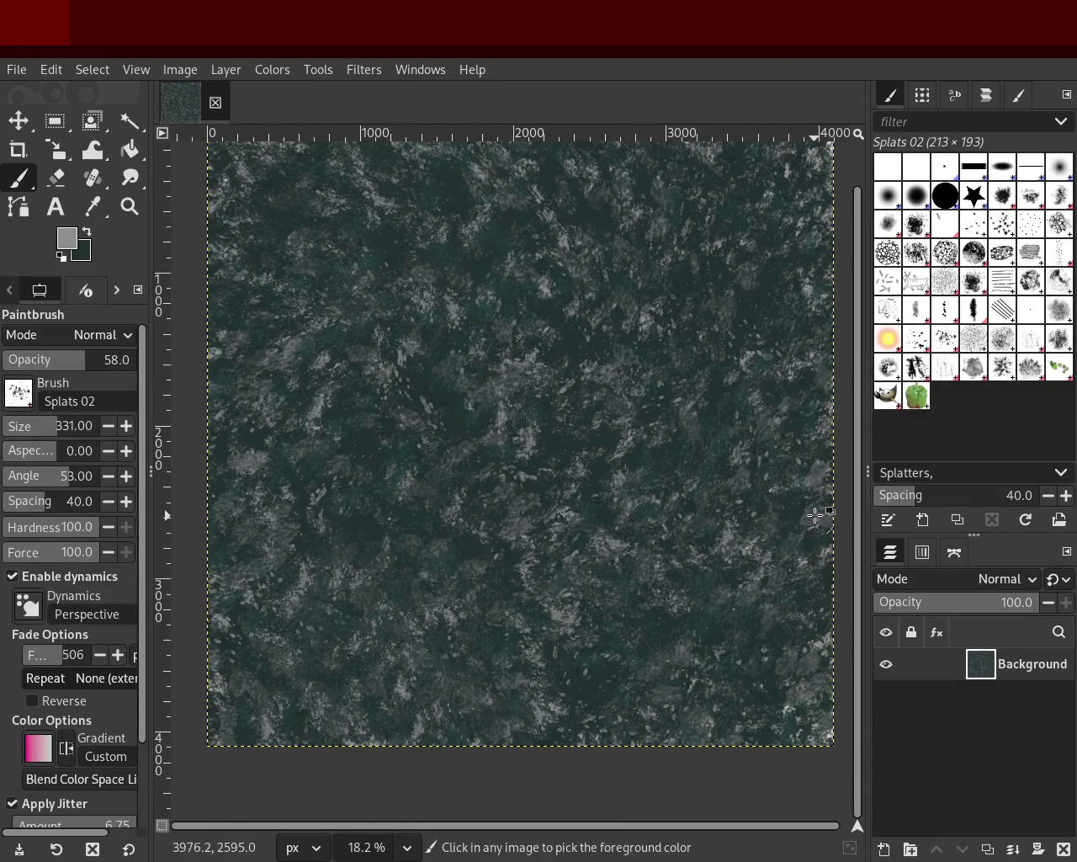
left_click(1002, 367)
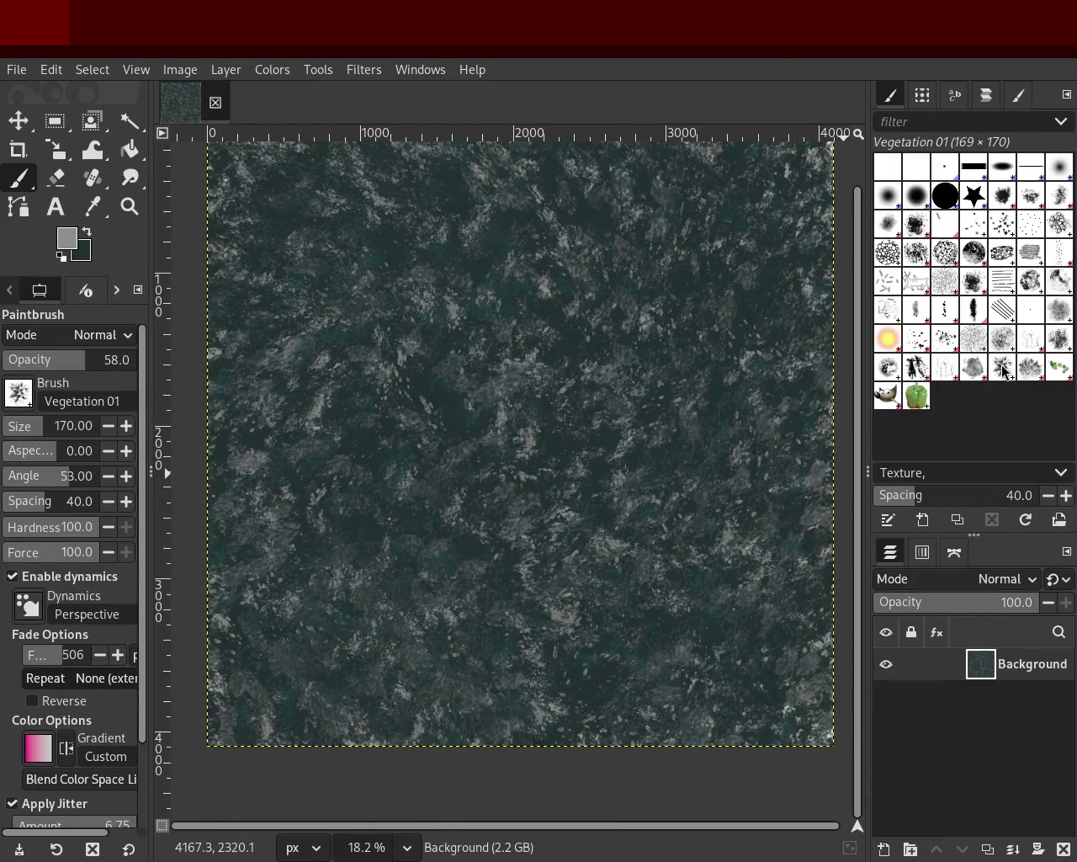
Stamp a small dark green Texture Hose 02 dab at the lower left, then sample a darker tone.
left_click(942, 370)
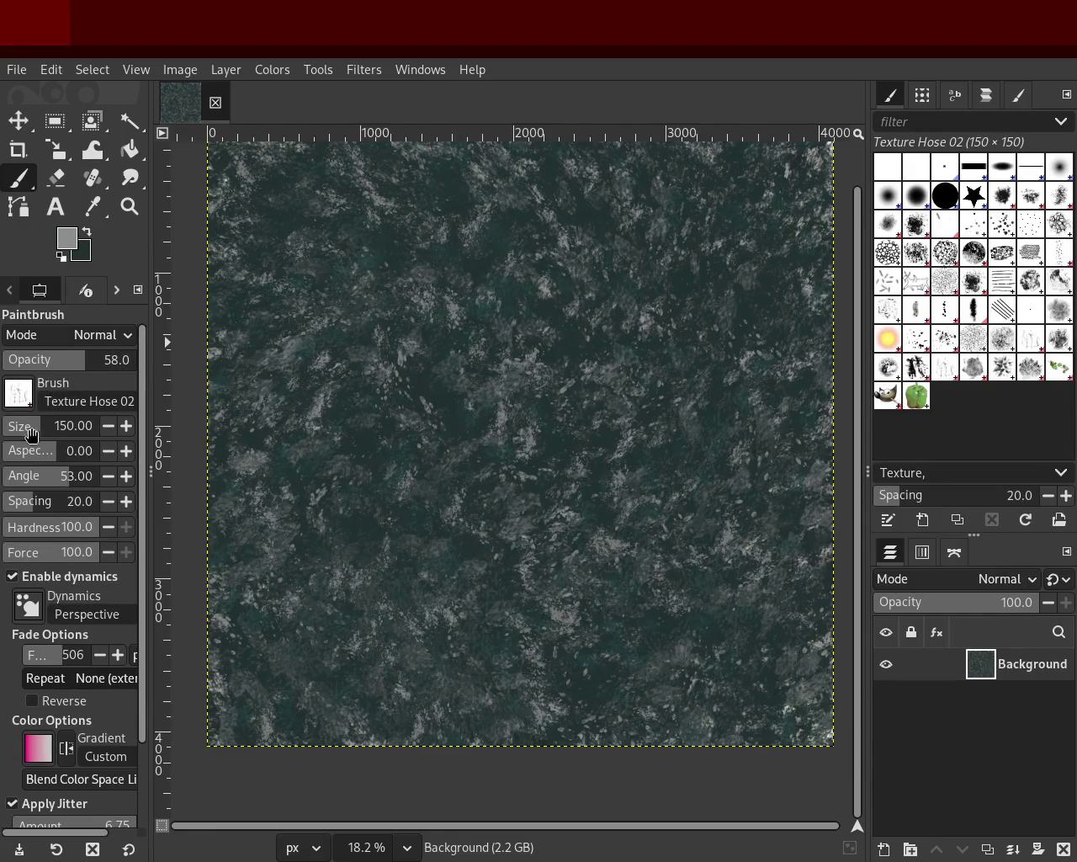
left_click(589, 356, "ctrl")
left_click(269, 674)
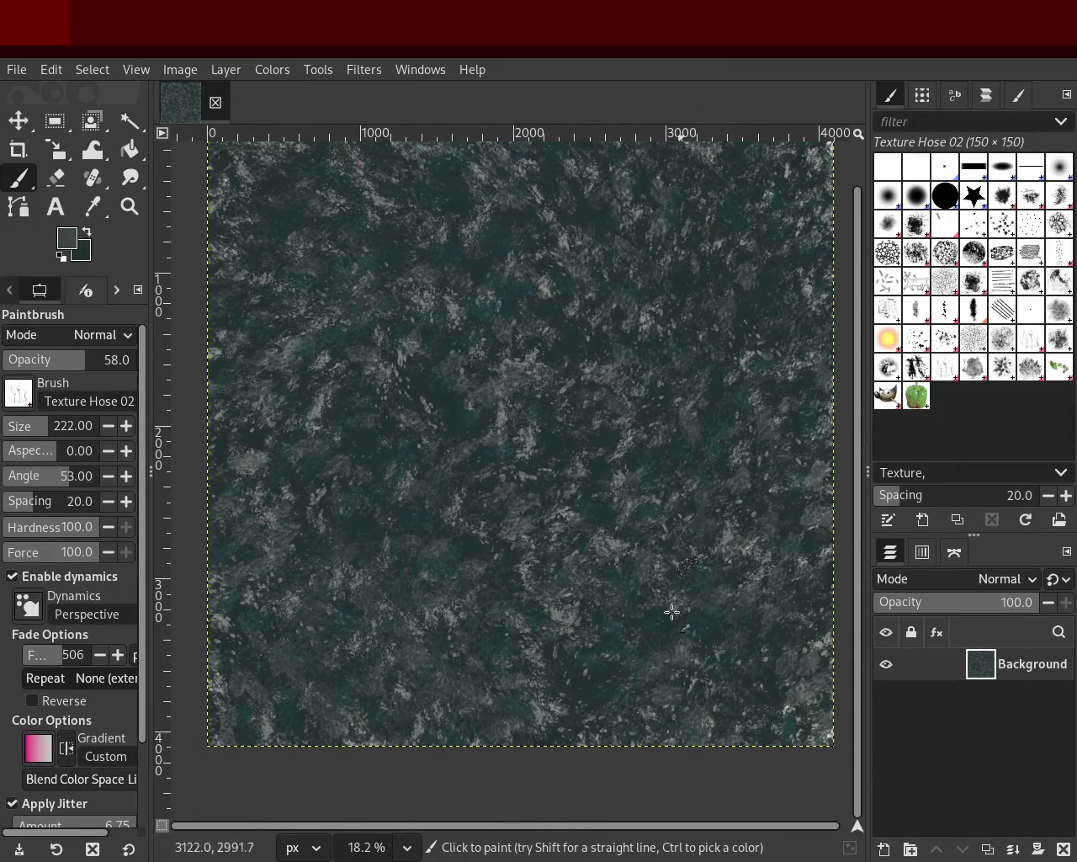
left_click(129, 206)
scroll(385, 379, "up", 3, "ctrl")
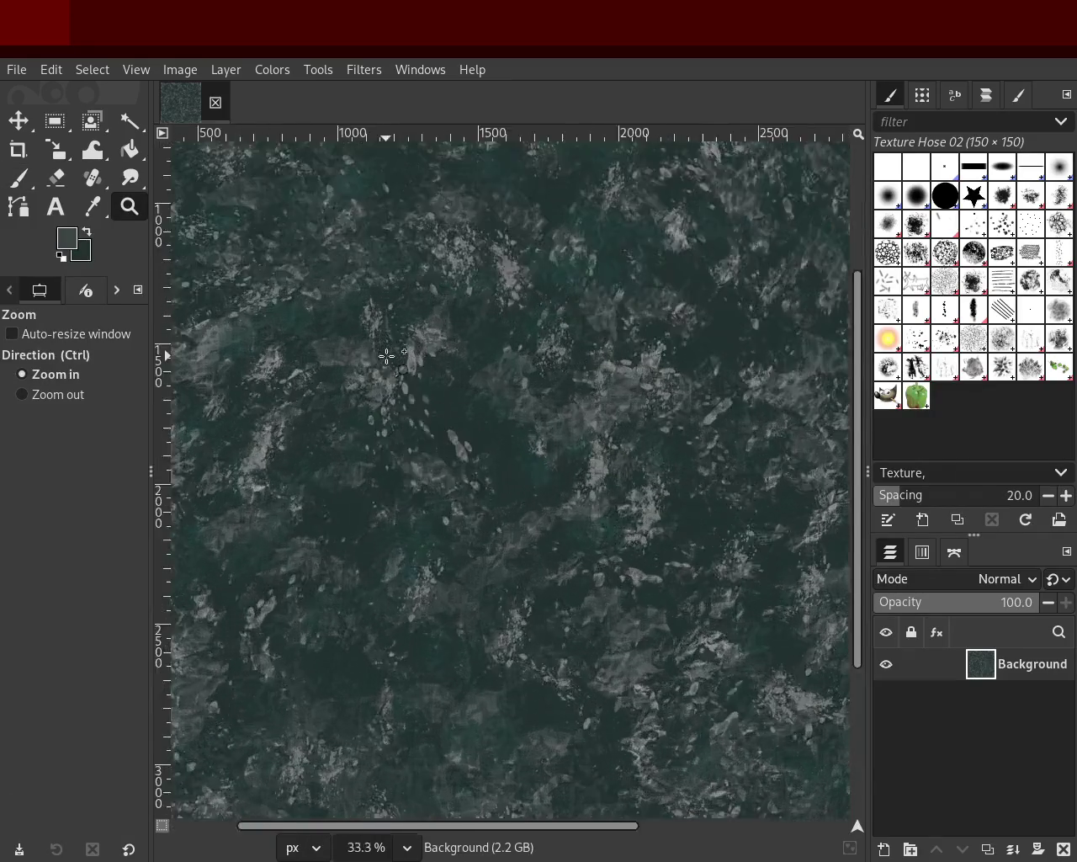
left_click(20, 179)
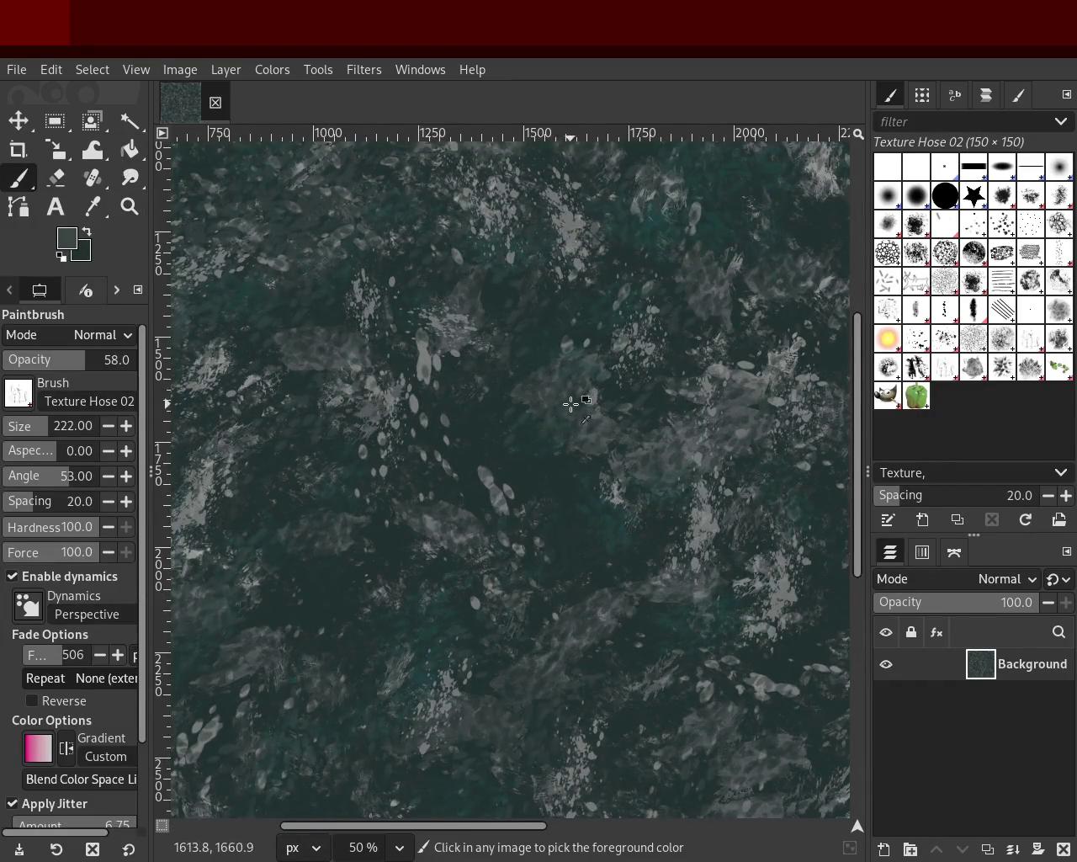
left_click(539, 416, "ctrl")
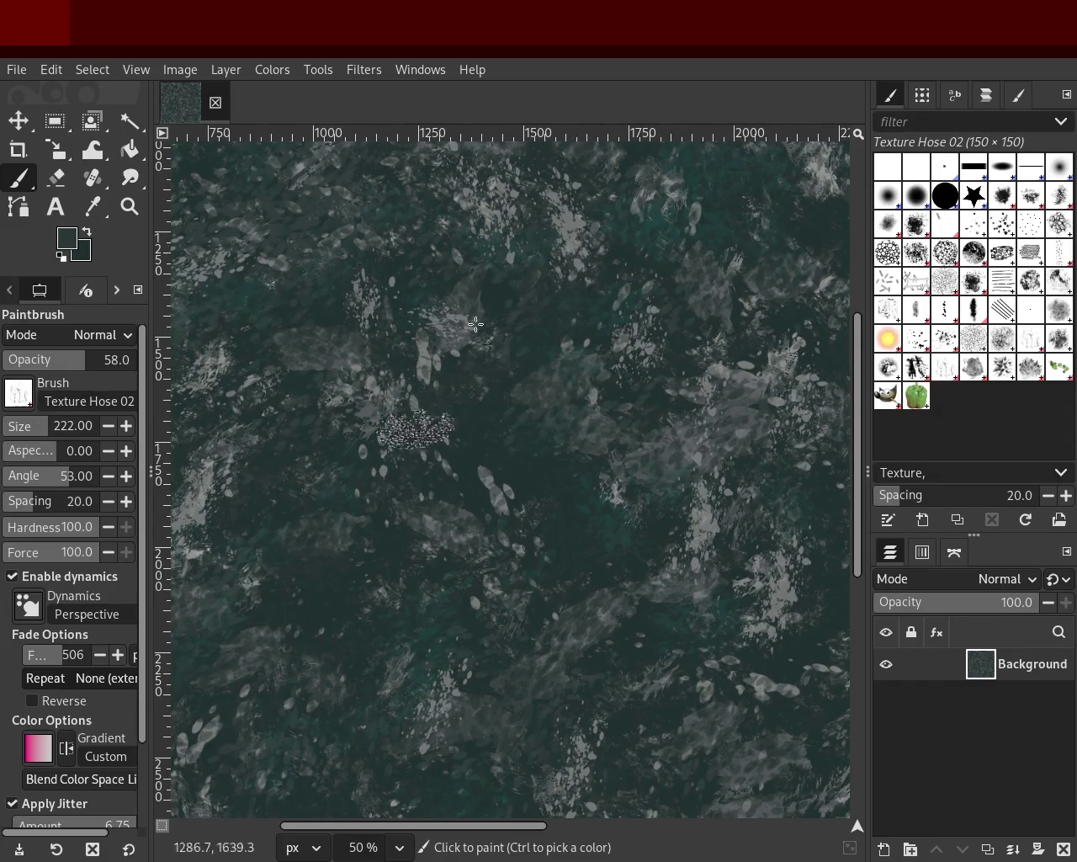
Check the granite square at several zoom levels, including fit-to-window, and save it.
left_click(129, 206)
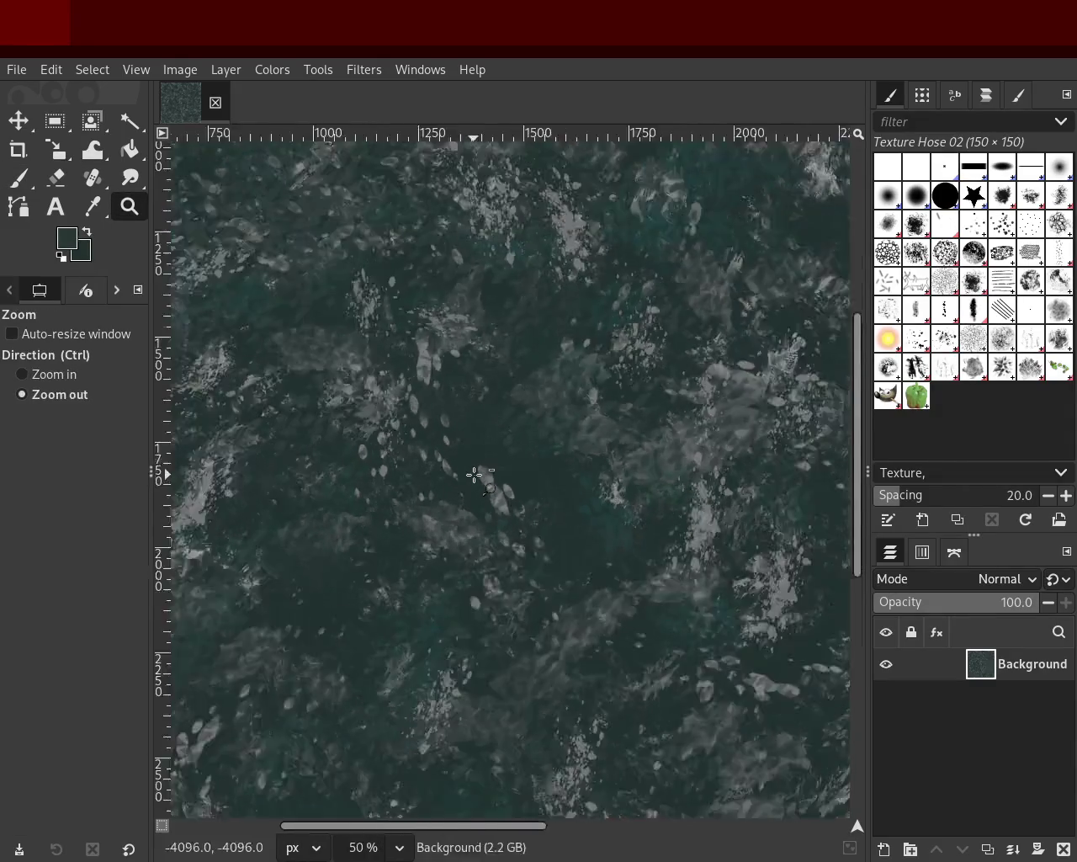
scroll(474, 475, "down", 5, "ctrl")
scroll(474, 475, "down", 1, "ctrl")
scroll(492, 505, "up", 2, "ctrl")
scroll(558, 524, "up", 2, "ctrl")
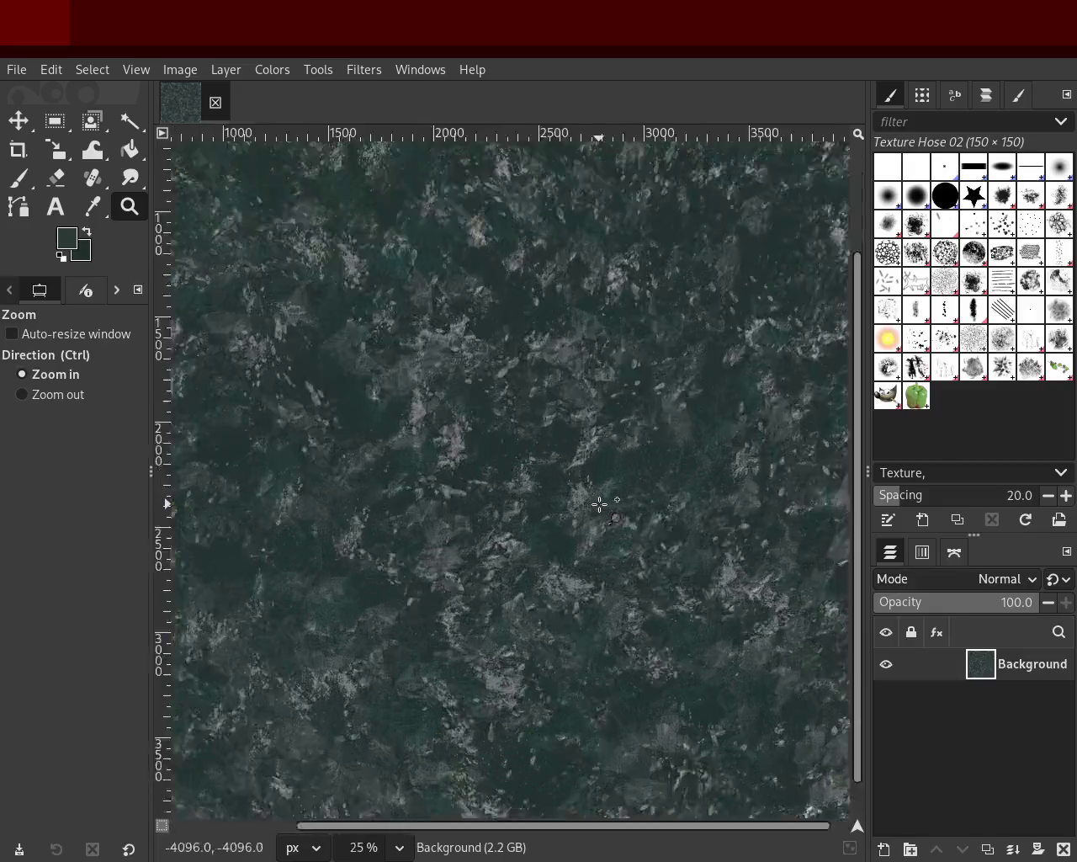
scroll(598, 503, "up", 4, "ctrl")
left_click(599, 504)
double_click(598, 504)
double_click(598, 503)
left_click(589, 492)
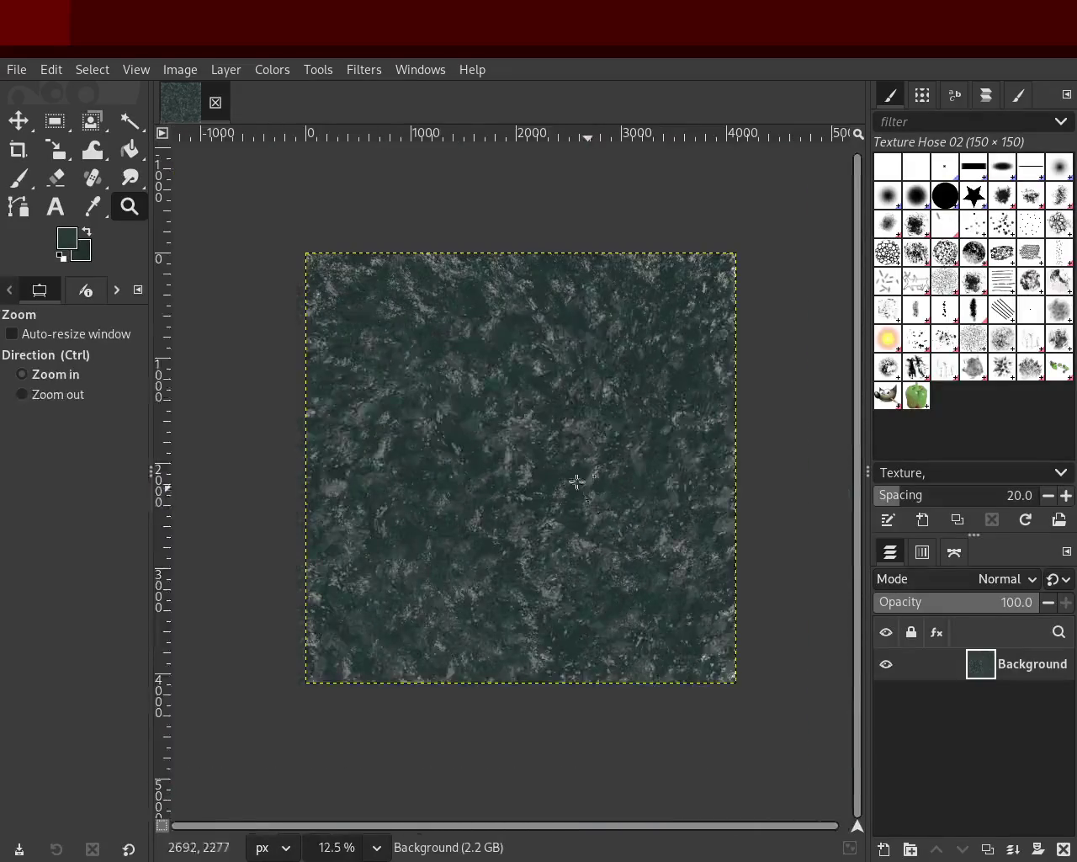
left_click(742, 323, "ctrl")
scroll(742, 323, "up", 2, "ctrl")
scroll(678, 409, "down", 2, "ctrl")
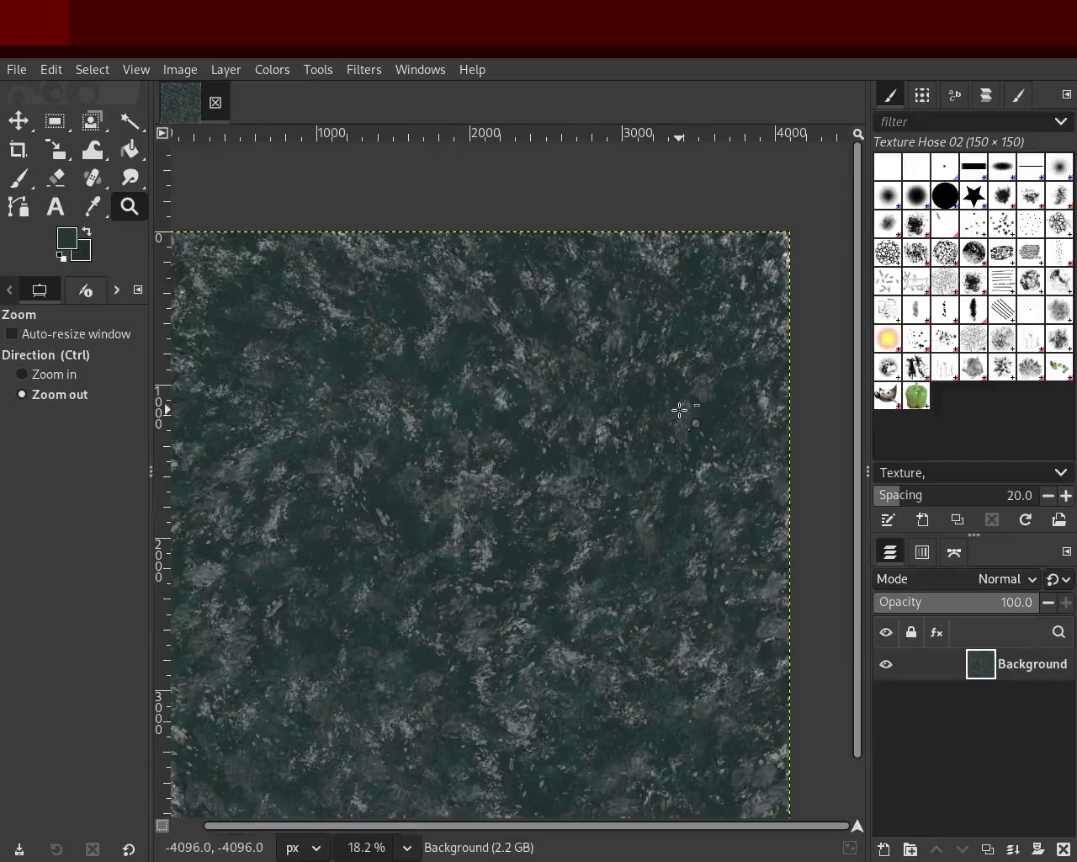
scroll(642, 477, "up", 1, "ctrl")
scroll(714, 412, "down", 2, "ctrl")
scroll(649, 483, "up", 1, "ctrl")
scroll(620, 524, "down", 1, "ctrl")
scroll(618, 520, "up", 1, "ctrl")
key("ctrl+s")
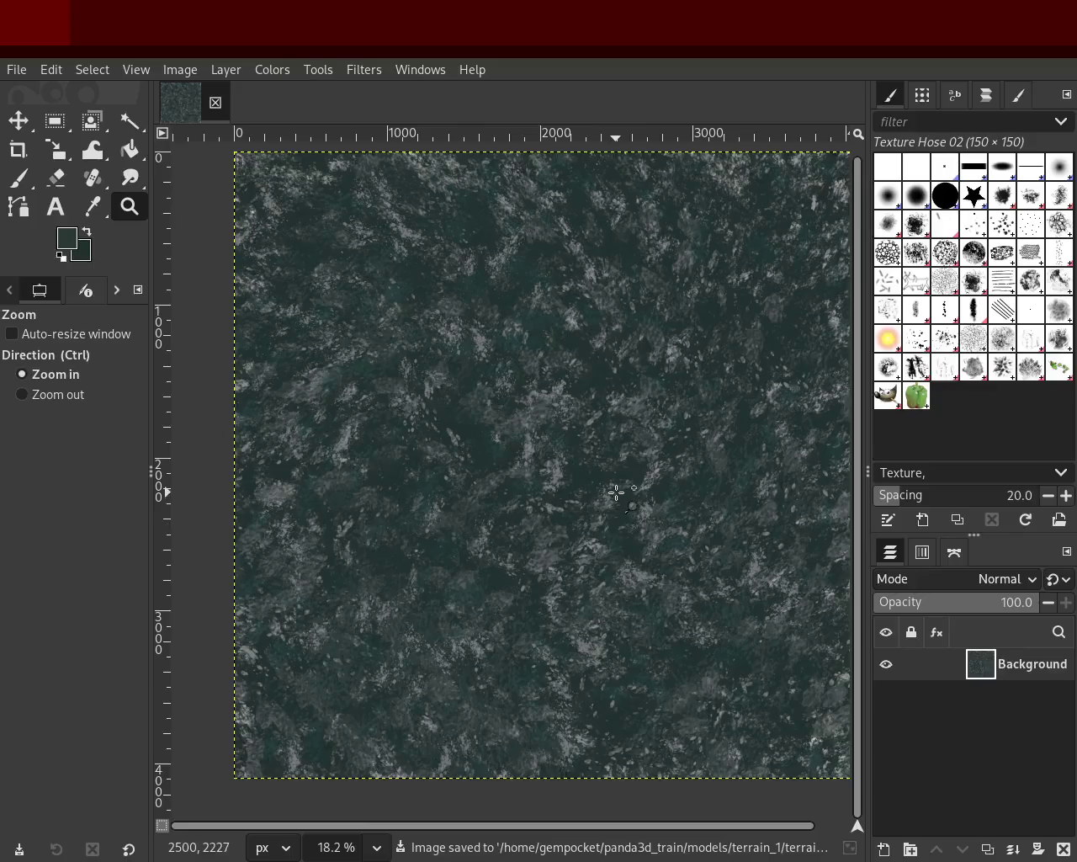
Zoom in to inspect the texture, then return to the paintbrush with Texture Hose 03.
left_click(615, 493)
scroll(616, 492, "down", 2, "ctrl")
scroll(593, 421, "up", 1, "ctrl")
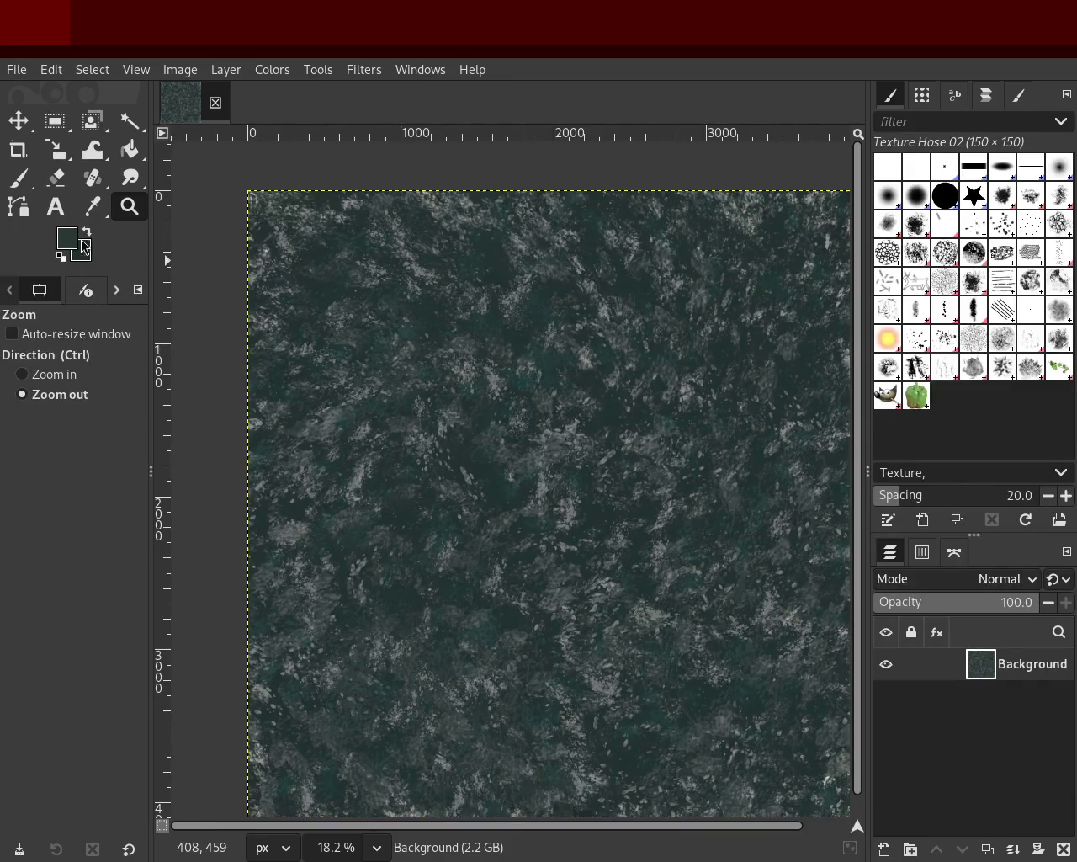
scroll(620, 460, "up", 1, "ctrl")
scroll(541, 392, "down", 3, "ctrl")
scroll(595, 471, "up", 1, "ctrl")
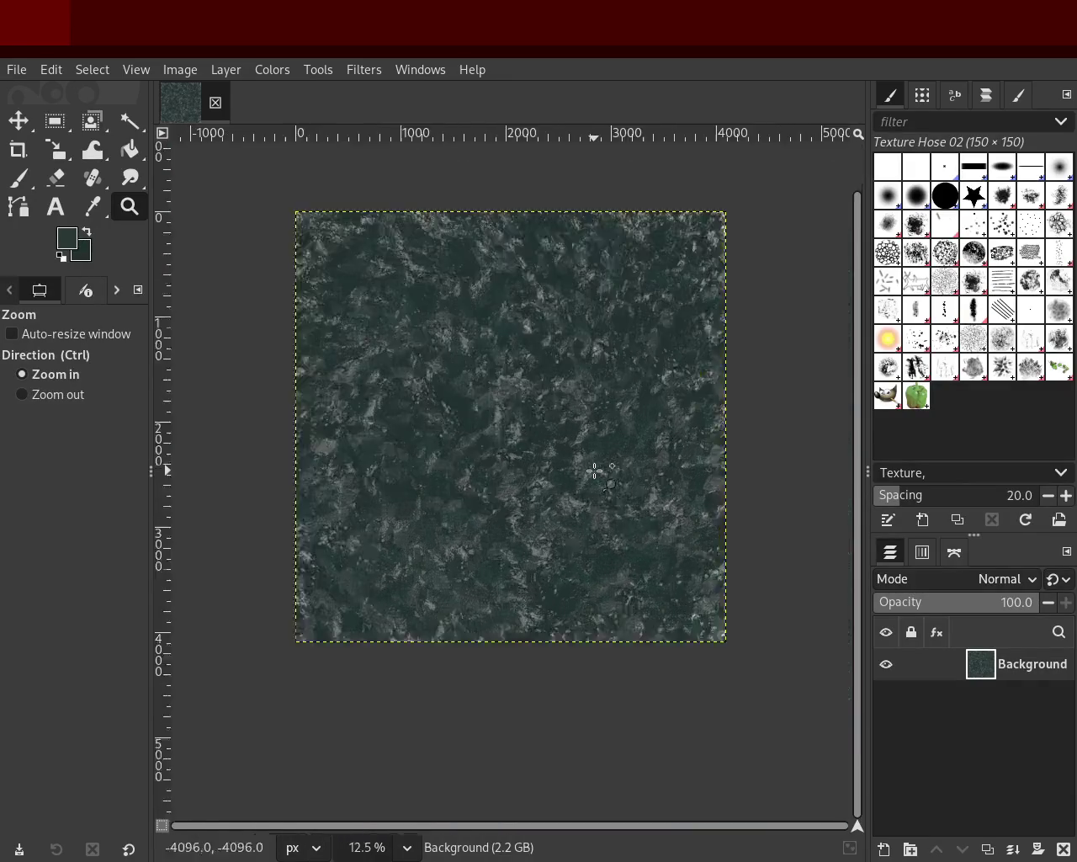
scroll(595, 470, "up", 2, "ctrl")
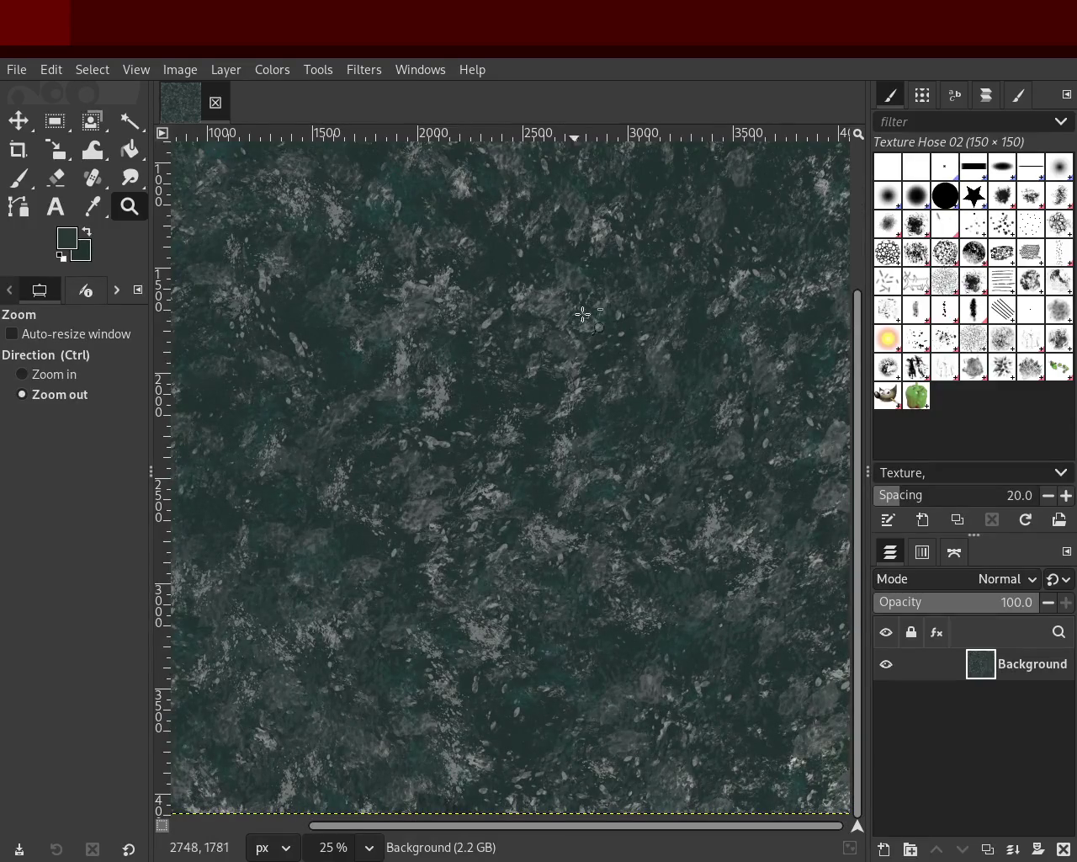
left_click(18, 178)
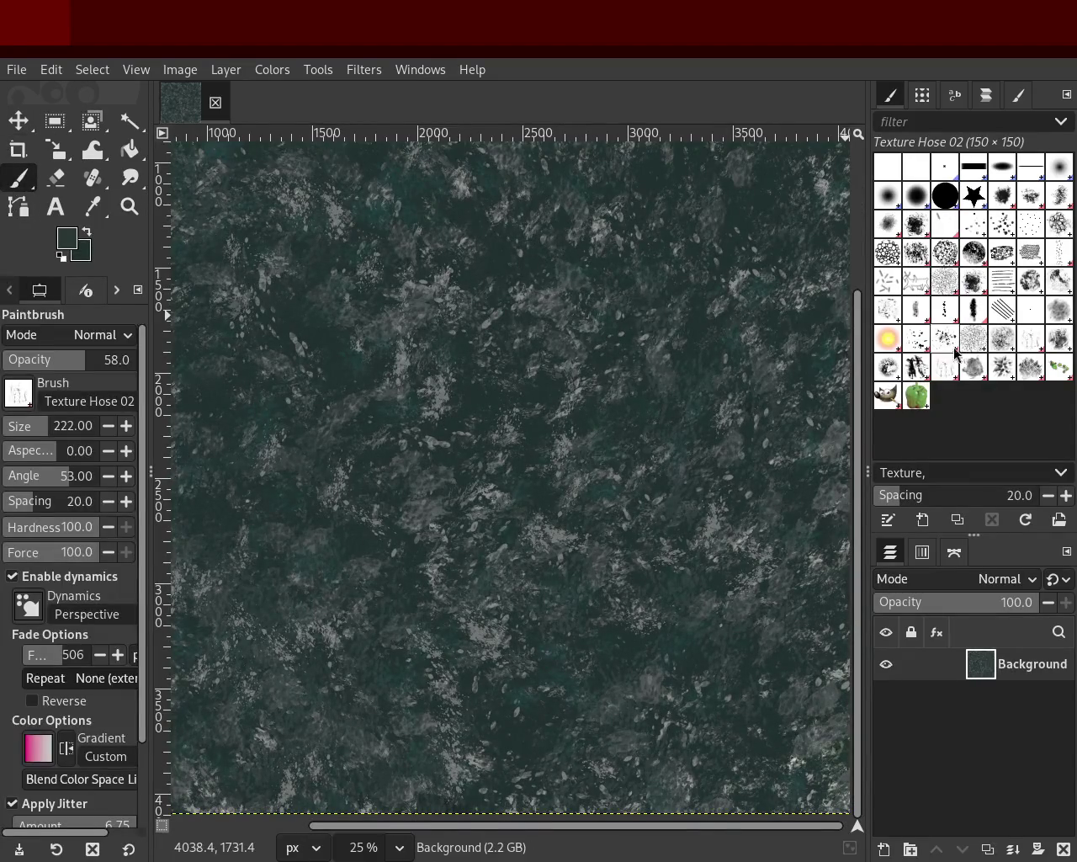
left_click(1004, 368)
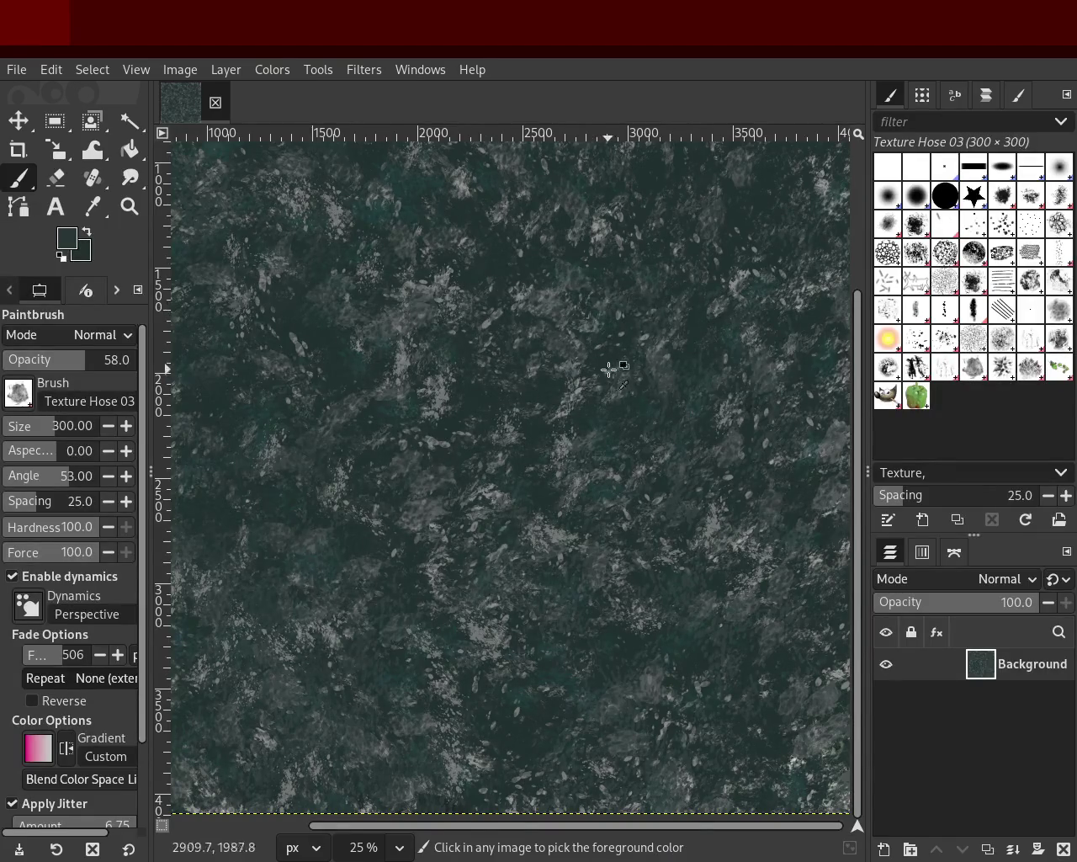
Sample a grey from the canvas and try a full-strength Texture Hose 03 stroke, then undo it.
left_click(488, 323, "ctrl")
left_click_drag(488, 324, 519, 601)
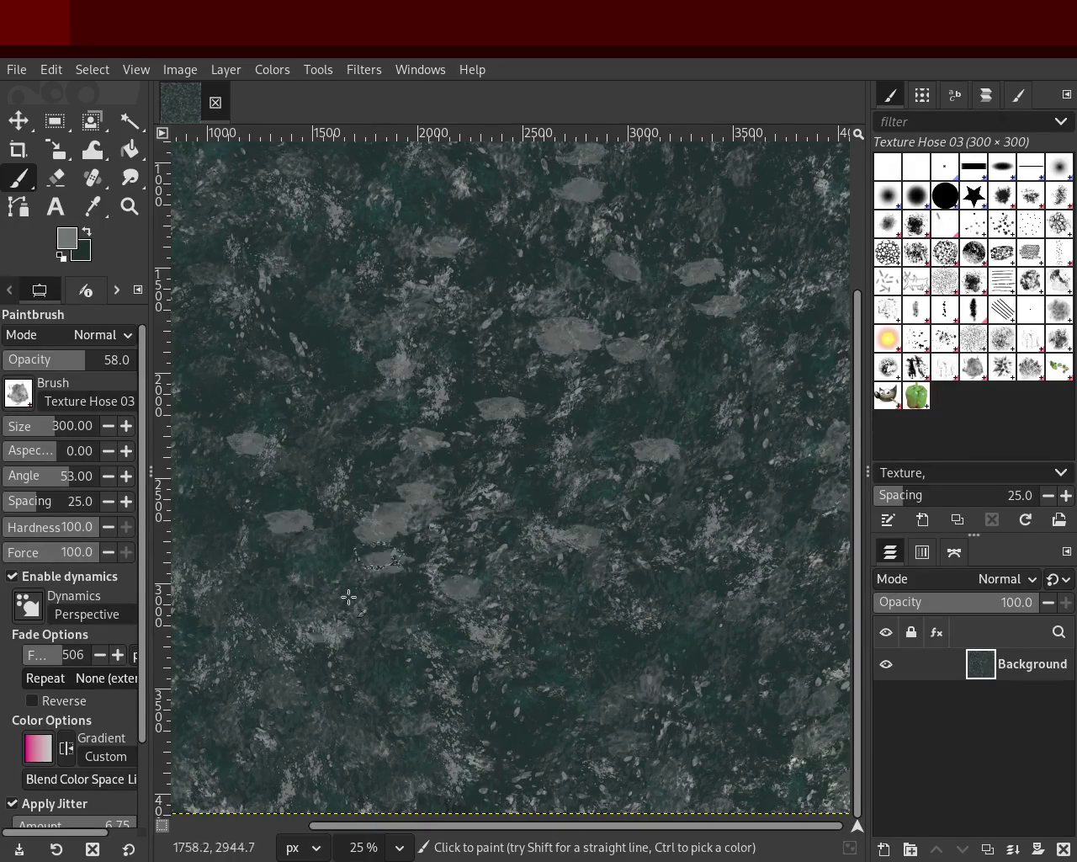
key("ctrl+z")
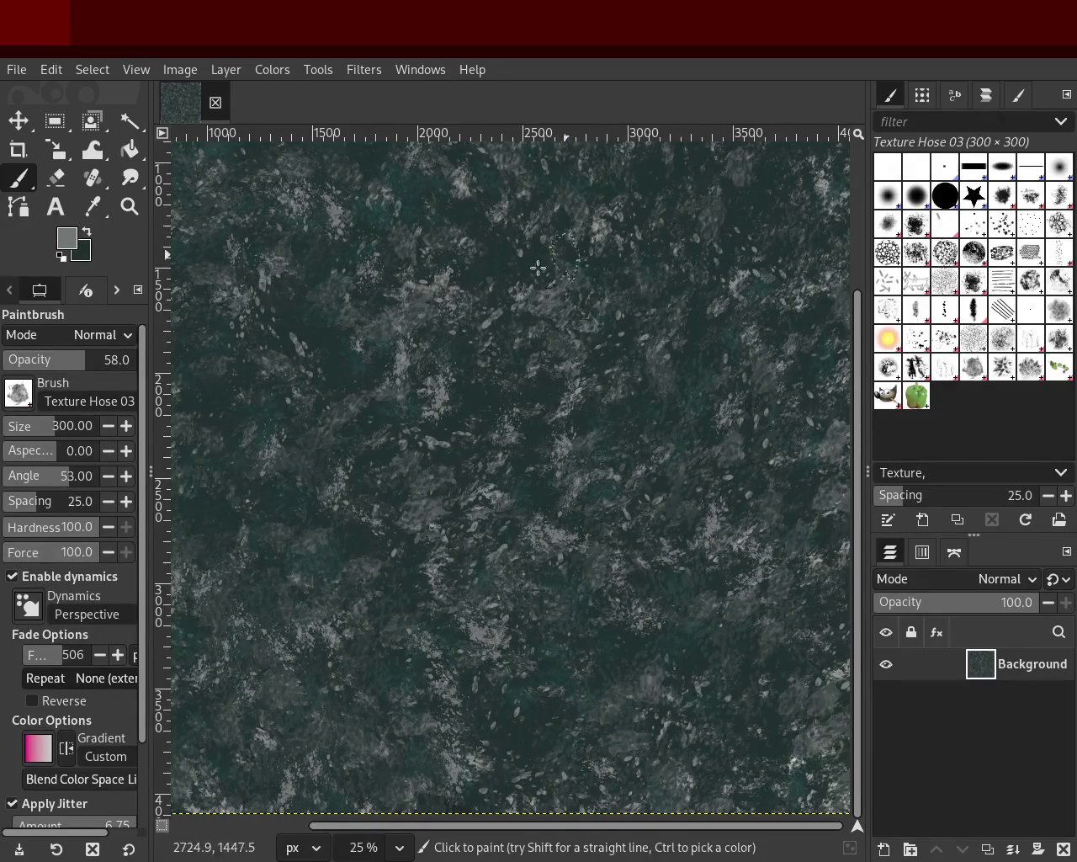
key("ctrl+y")
key("ctrl+z")
Lower the brush opacity to 18 and paint faint grey dabs across the centre.
left_click(69, 367)
left_click_drag(70, 367, 26, 367)
mouse_move(640, 505)
left_mouse_down()
mouse_move(200, 744)
mouse_move(614, 418)
left_mouse_up()
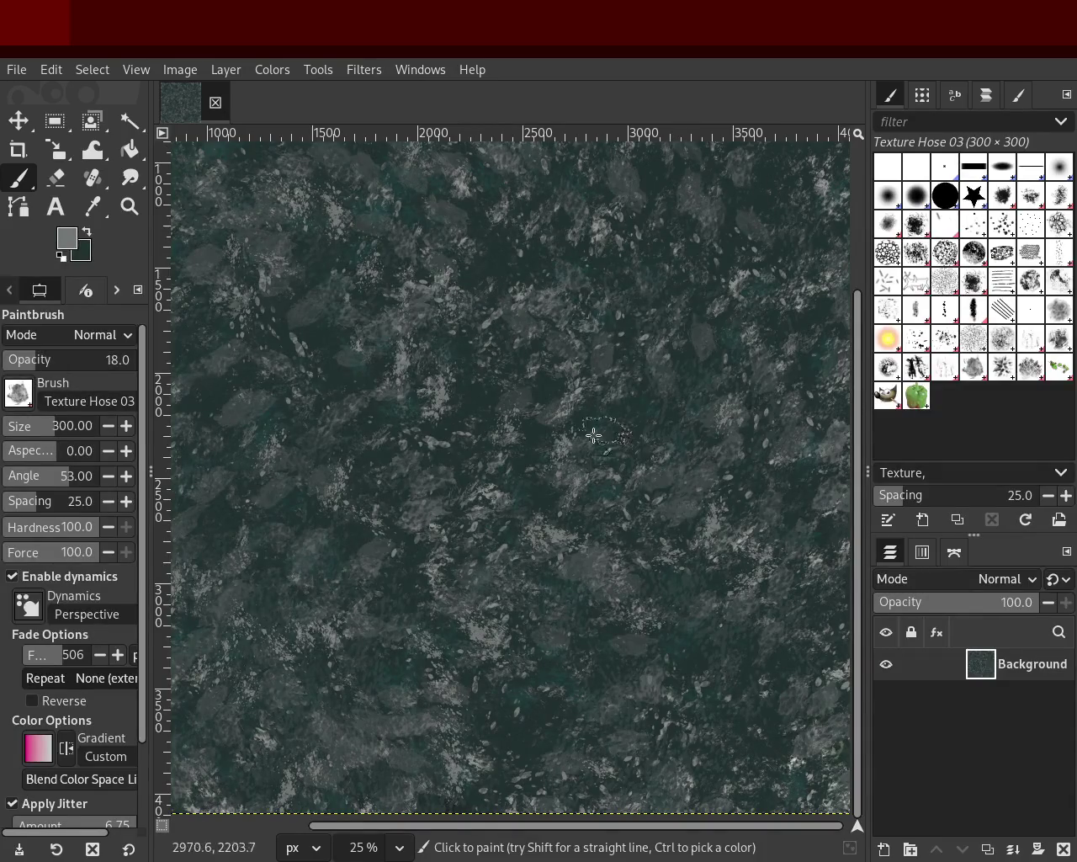
left_click(129, 206)
left_click(549, 397, "ctrl")
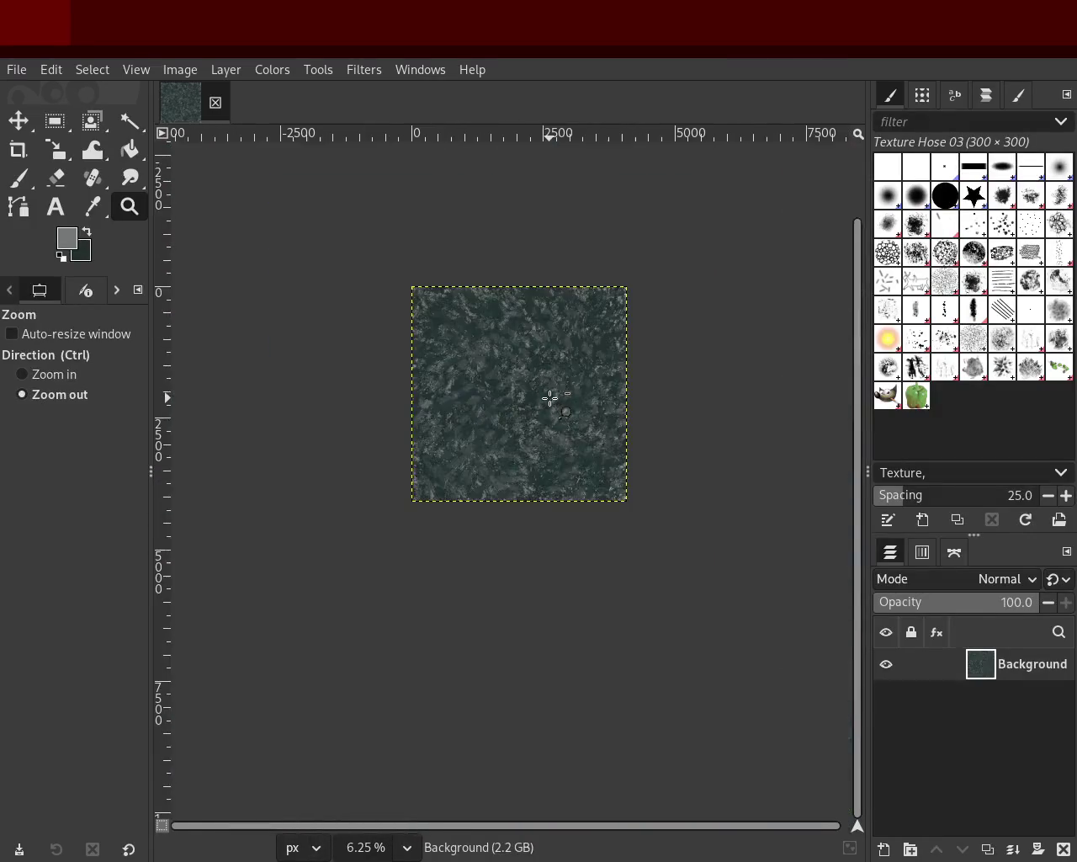
left_click(530, 376)
left_click(524, 410)
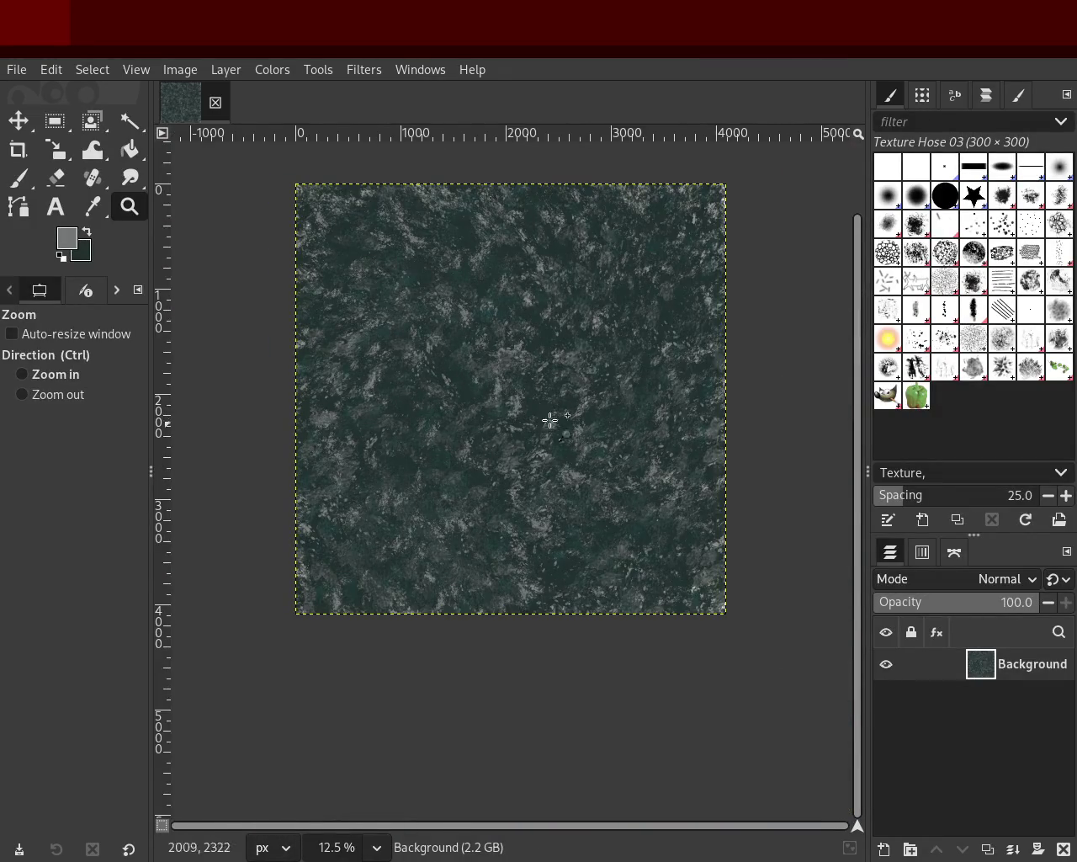
left_click(578, 346)
left_click(512, 394, "ctrl")
left_click(512, 394)
left_click(341, 529)
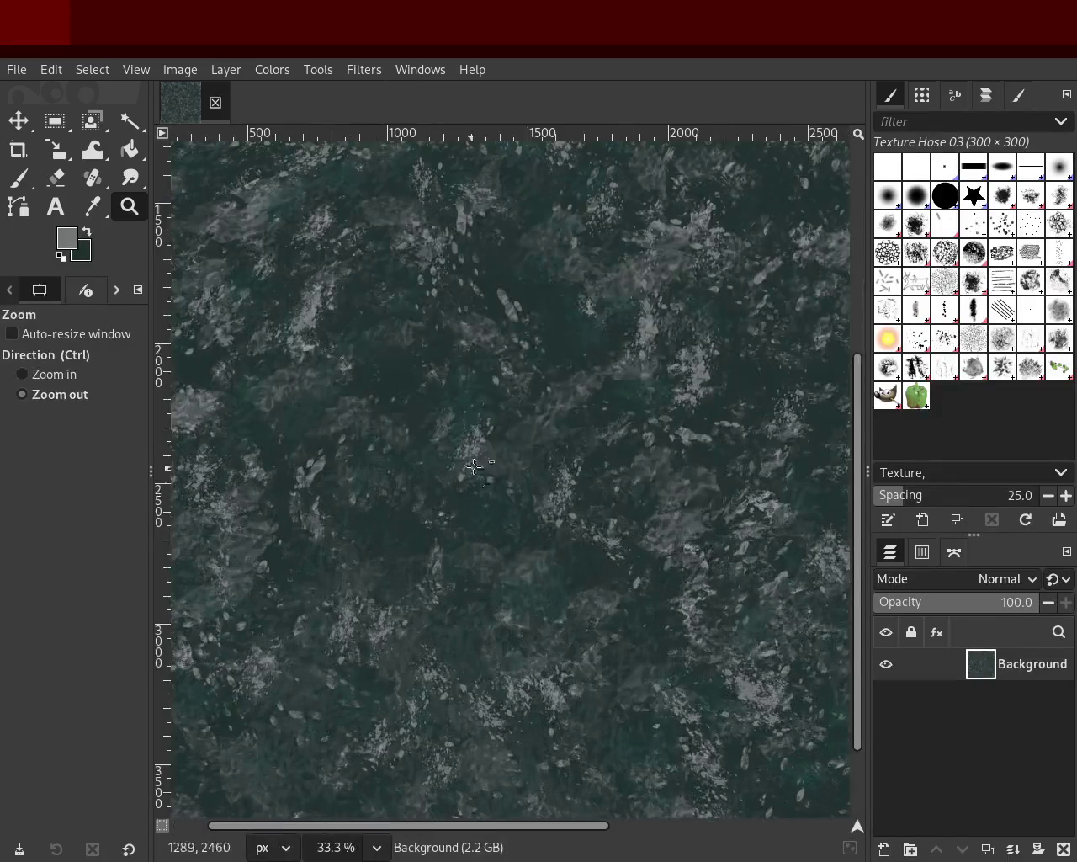
left_click(505, 440, "ctrl")
left_click(506, 441, "ctrl")
left_click(755, 317)
left_click(715, 325)
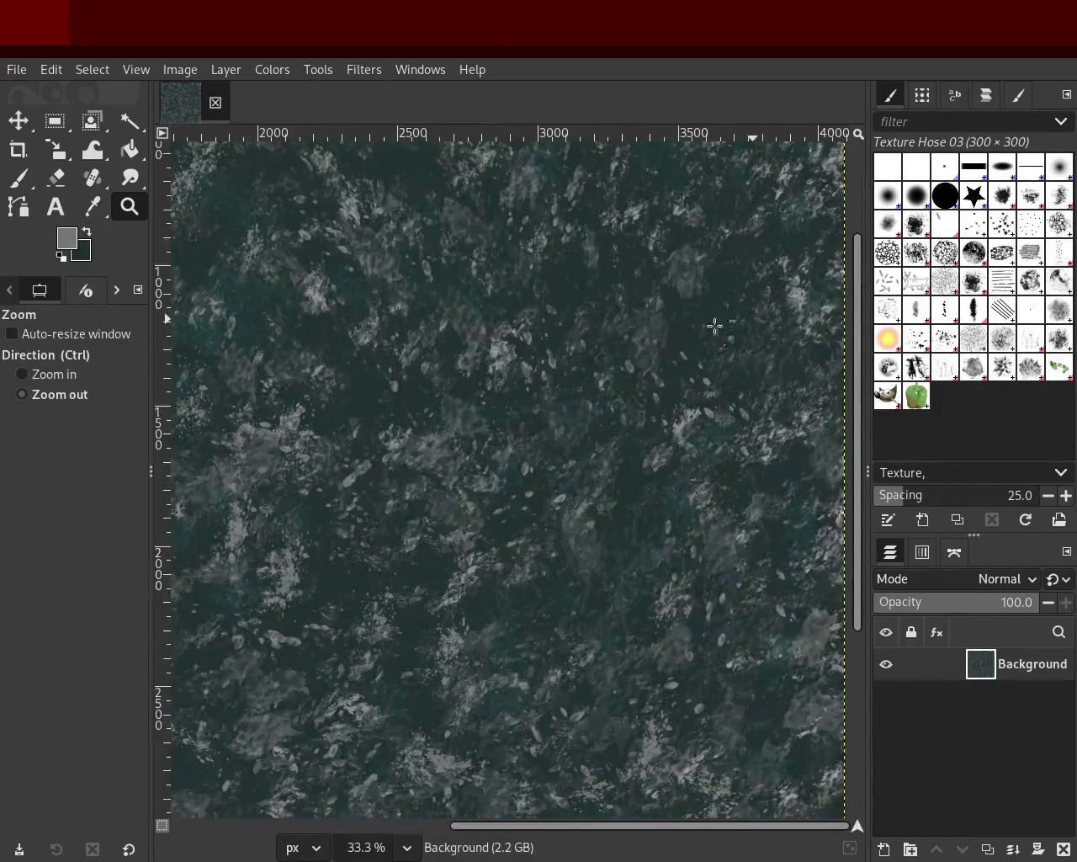
left_click(615, 368, "ctrl")
left_click(588, 371, "ctrl")
left_click(434, 396)
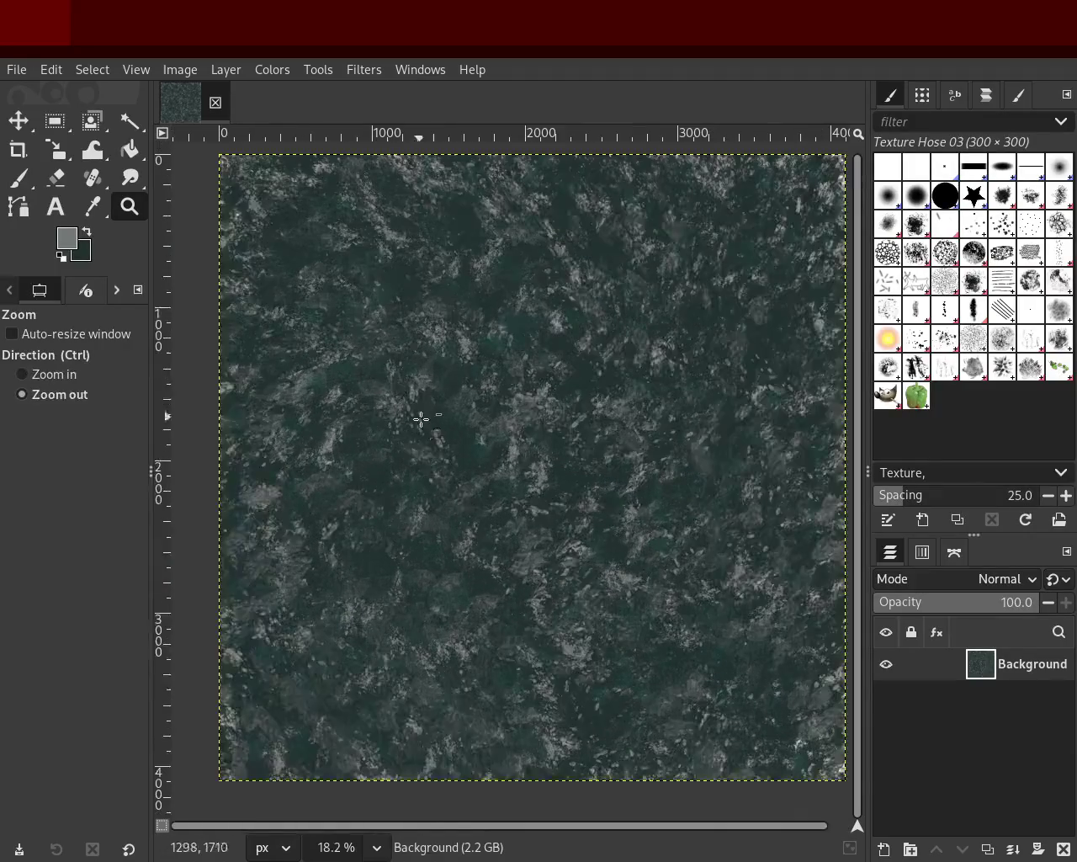
left_click(422, 425, "ctrl")
left_click(425, 371)
left_click(515, 404, "ctrl")
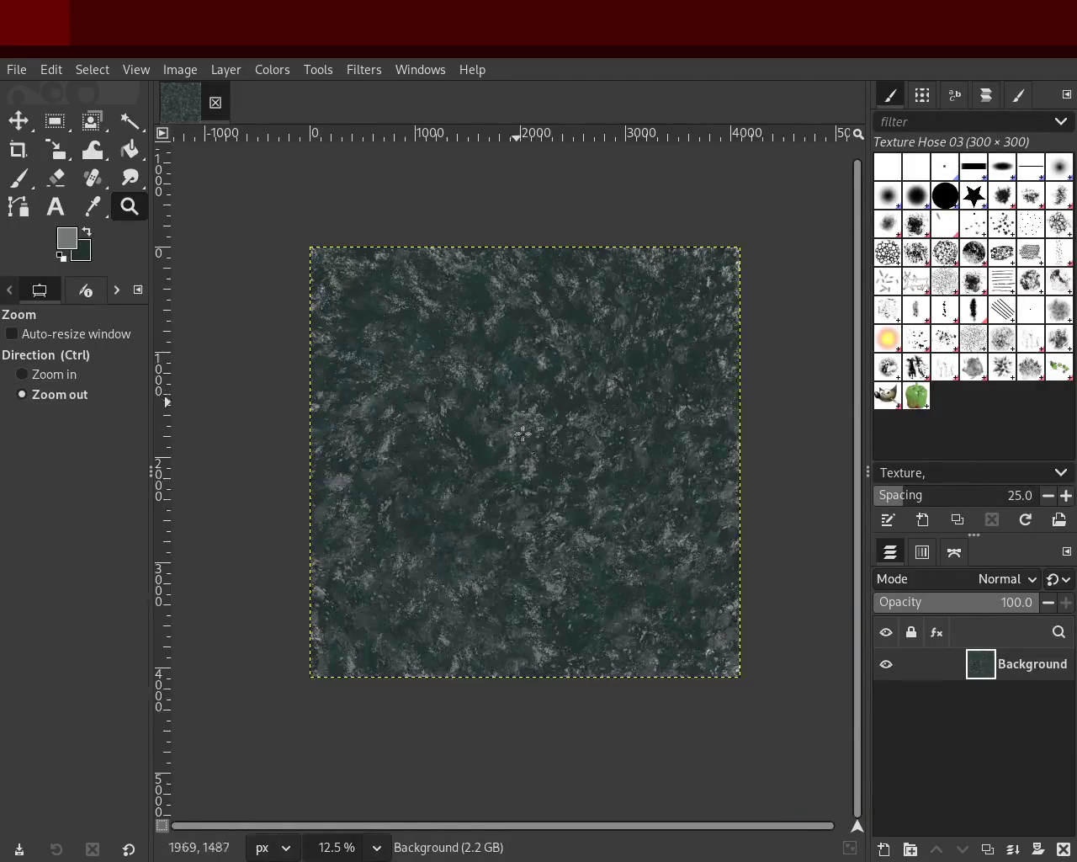
left_click(527, 450)
left_click(572, 428, "ctrl")
left_click(532, 473)
left_click(531, 500, "ctrl")
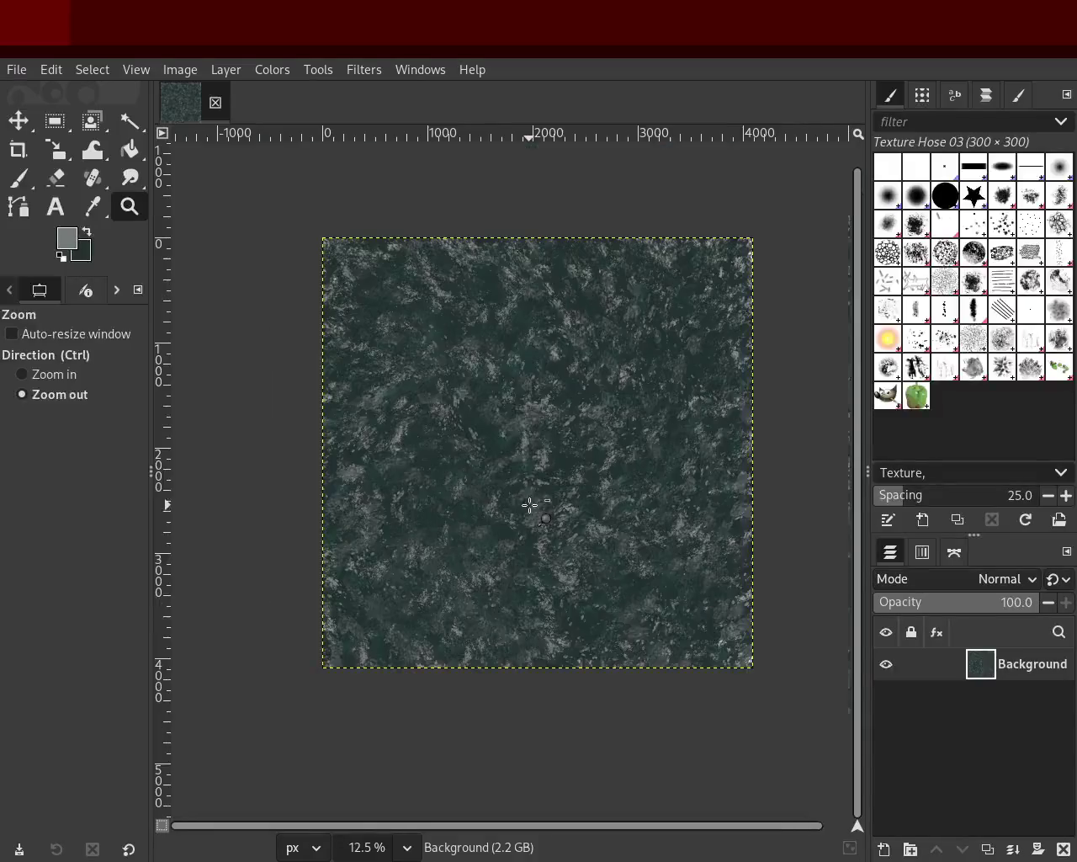
left_click(522, 425)
left_click(486, 401)
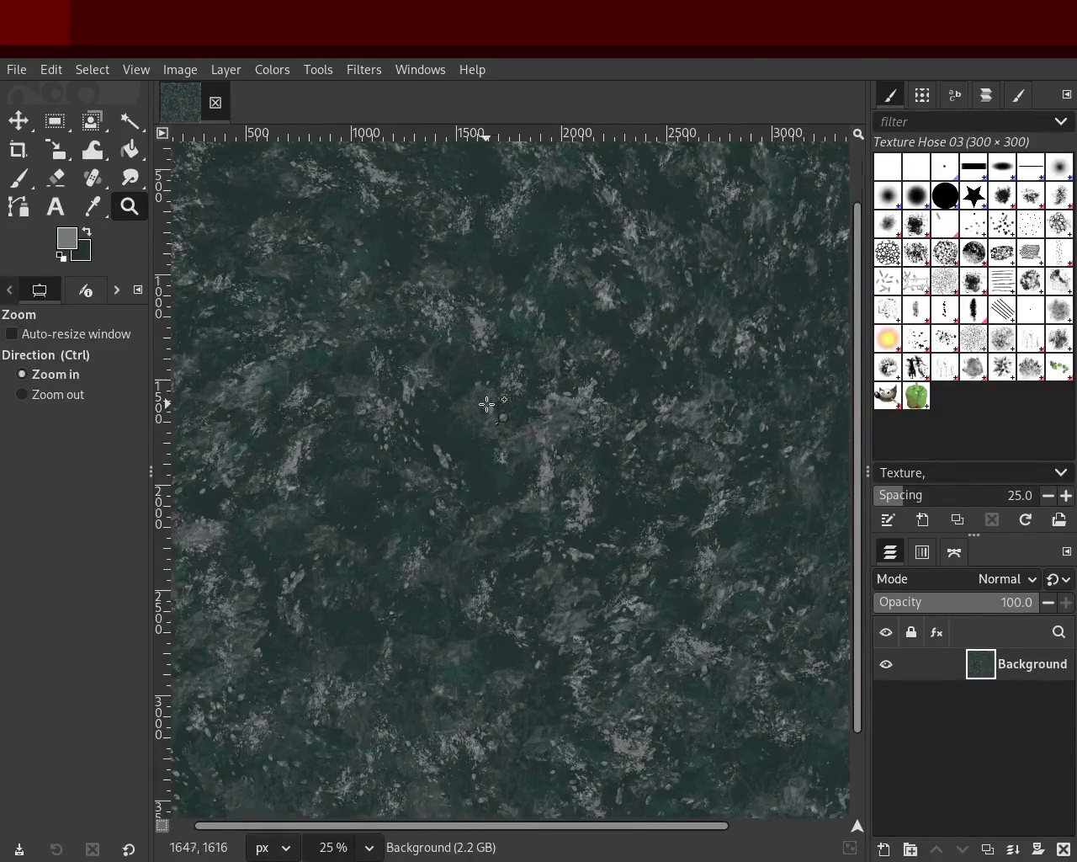
left_click(614, 387, "ctrl")
left_click(614, 388, "ctrl")
left_click(689, 398)
left_click(687, 396, "ctrl")
left_click(686, 397)
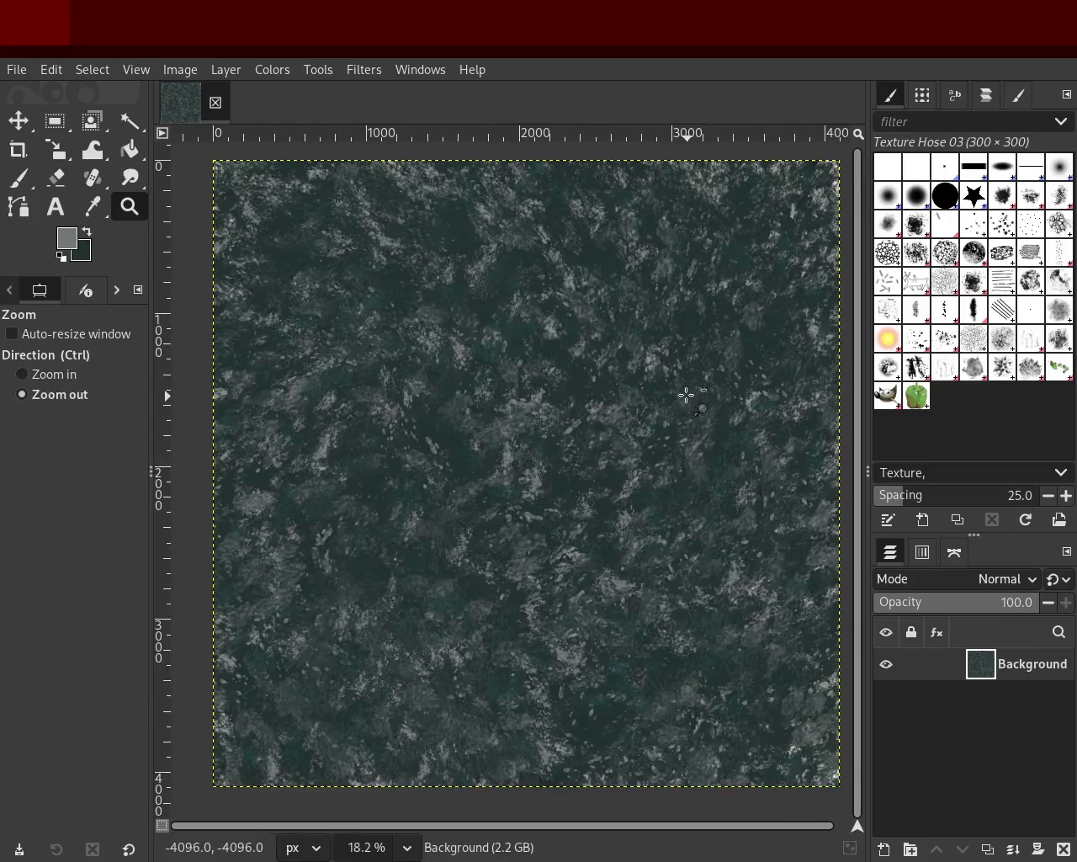
left_click(18, 177)
mouse_move(331, 250)
left_mouse_down()
mouse_move(248, 740)
mouse_move(551, 710)
mouse_move(469, 281)
mouse_move(367, 656)
mouse_move(374, 247)
mouse_move(654, 698)
left_mouse_up()
Add faint dabs across the canvas, sample a dark teal, and dab the lower centre.
mouse_move(541, 271)
left_mouse_down()
mouse_move(548, 584)
mouse_move(635, 749)
mouse_move(764, 545)
left_mouse_up()
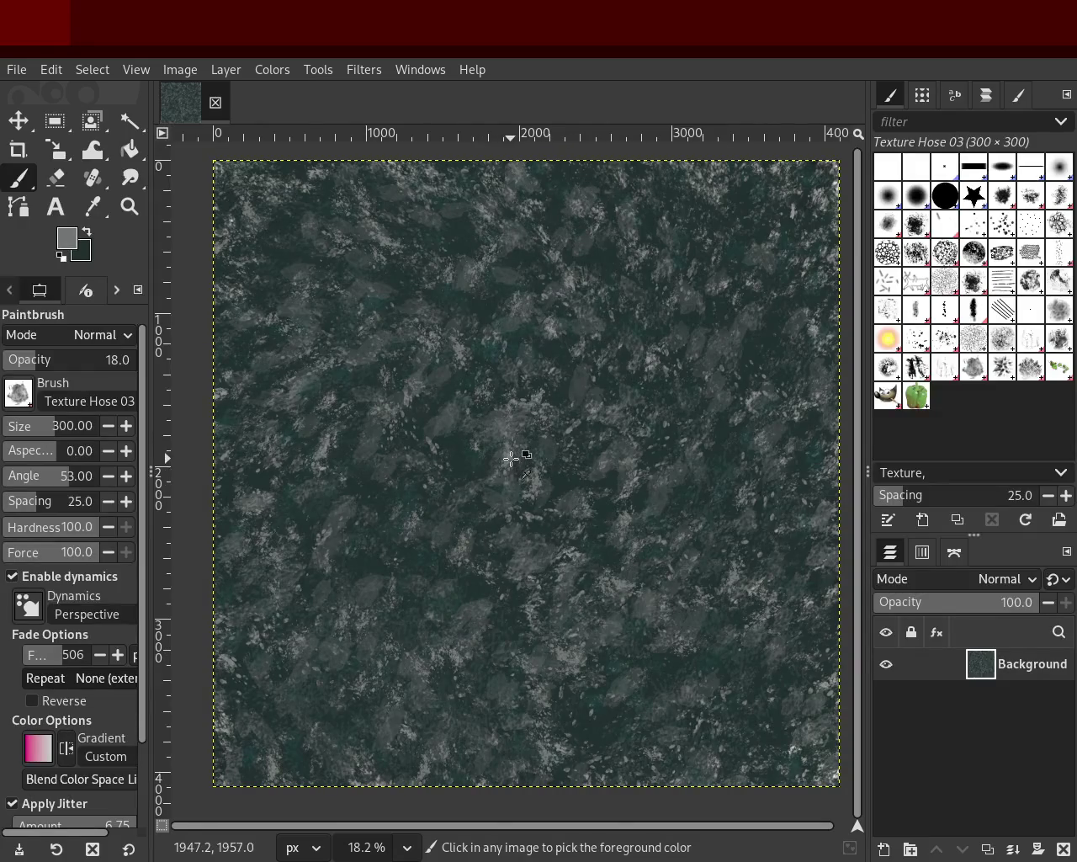
left_click(509, 404, "ctrl")
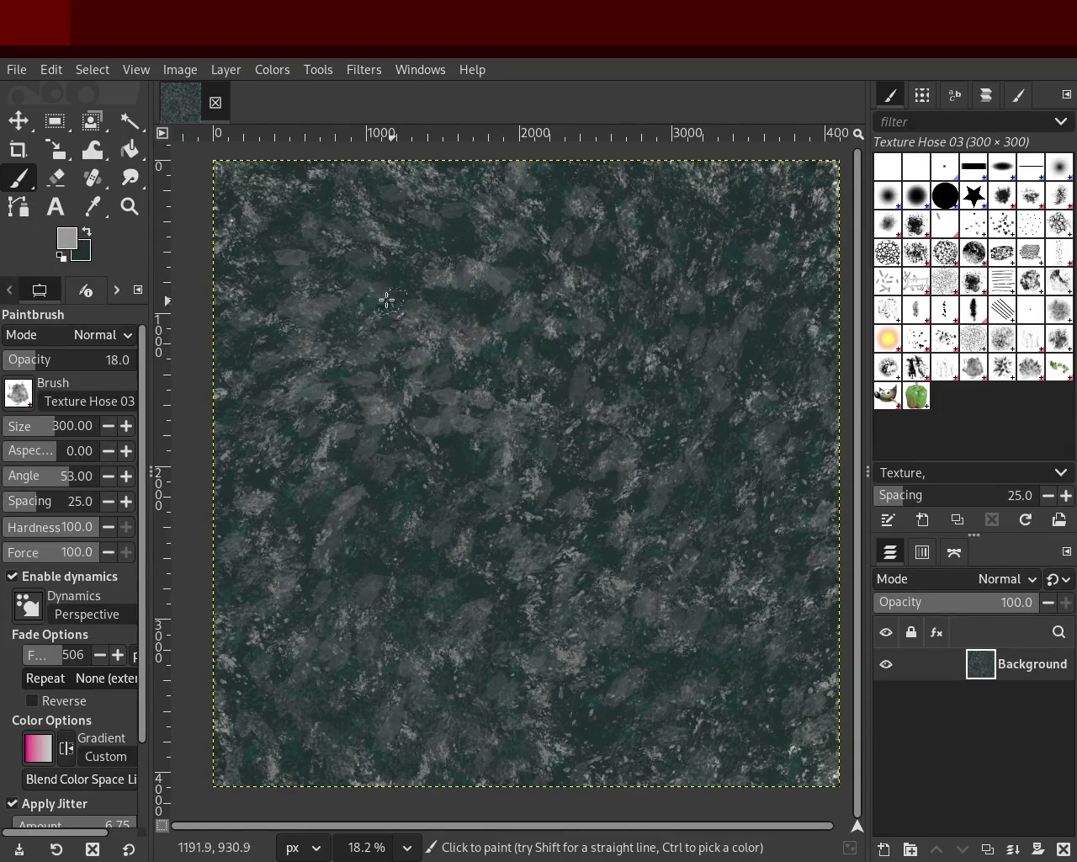
mouse_move(580, 621)
left_mouse_down()
mouse_move(723, 599)
mouse_move(623, 619)
mouse_move(644, 626)
mouse_move(637, 608)
left_mouse_up()
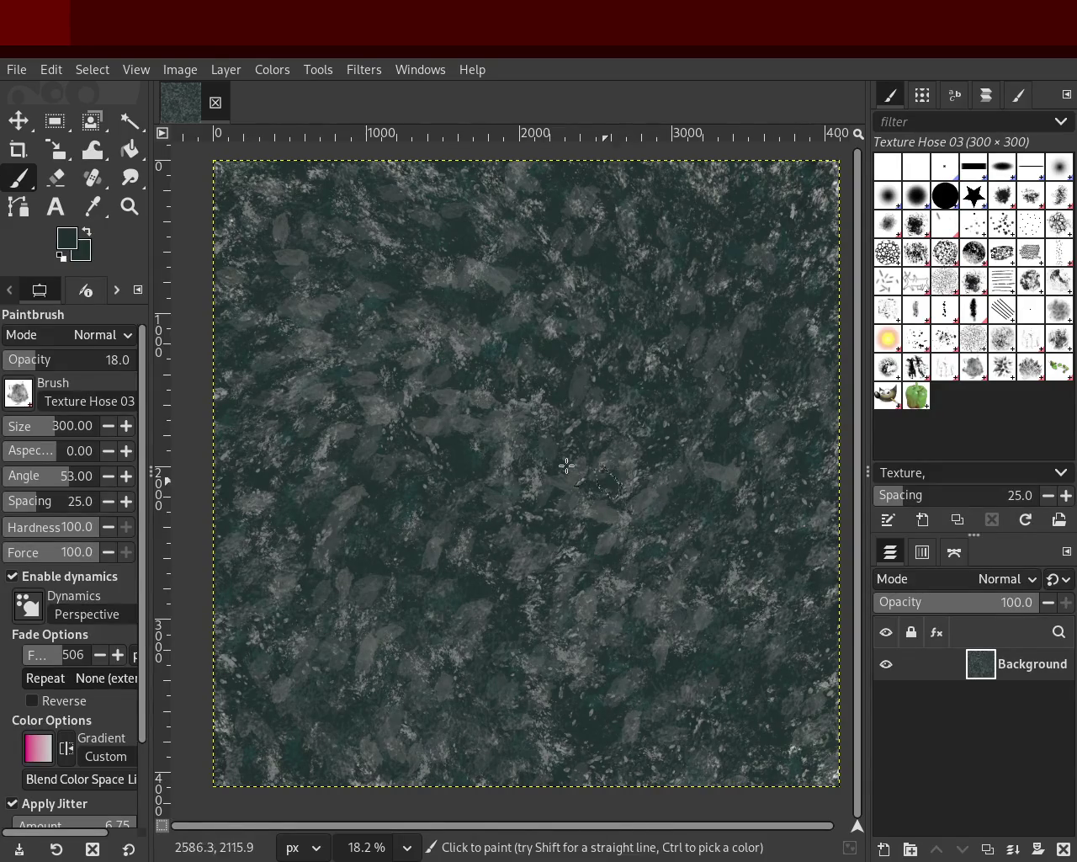
Set brush opacity to 37, try Dissolve mode, then raise opacity to 66.
left_click_drag(45, 366, 54, 364)
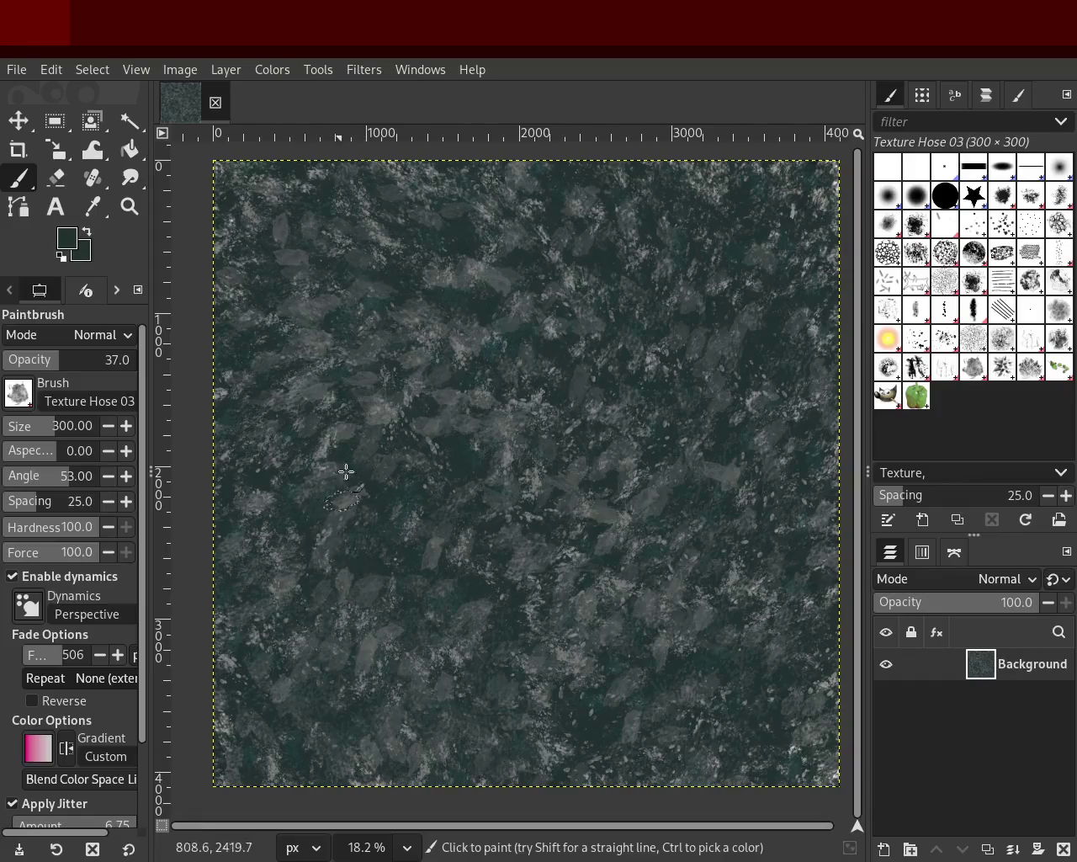
scroll(47, 341, "down", 1)
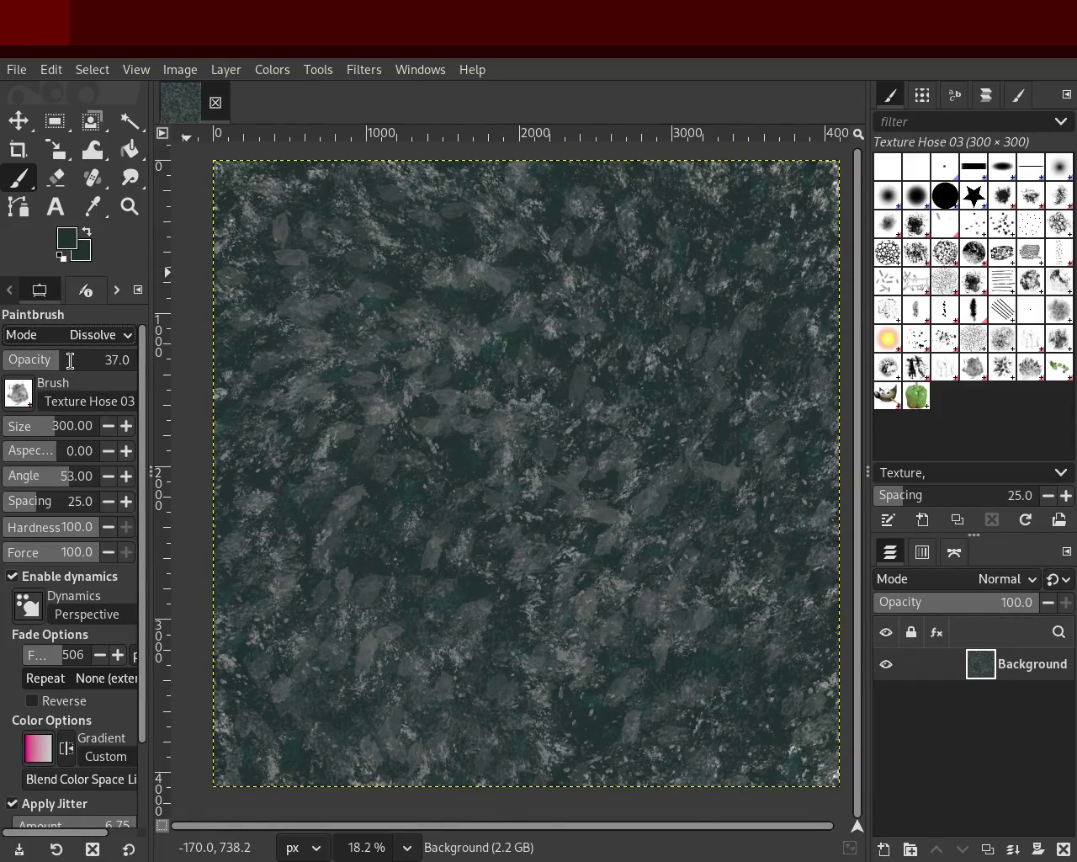
left_click(81, 337)
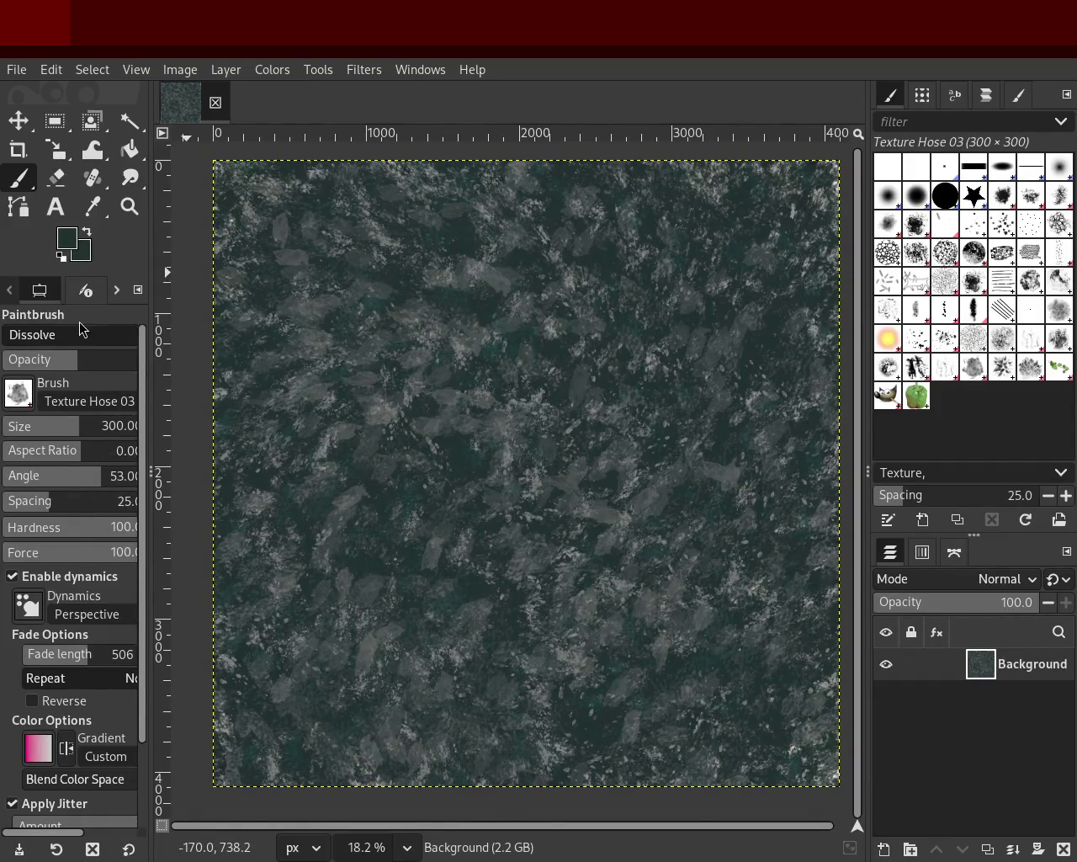
scroll(79, 334, "up", 1)
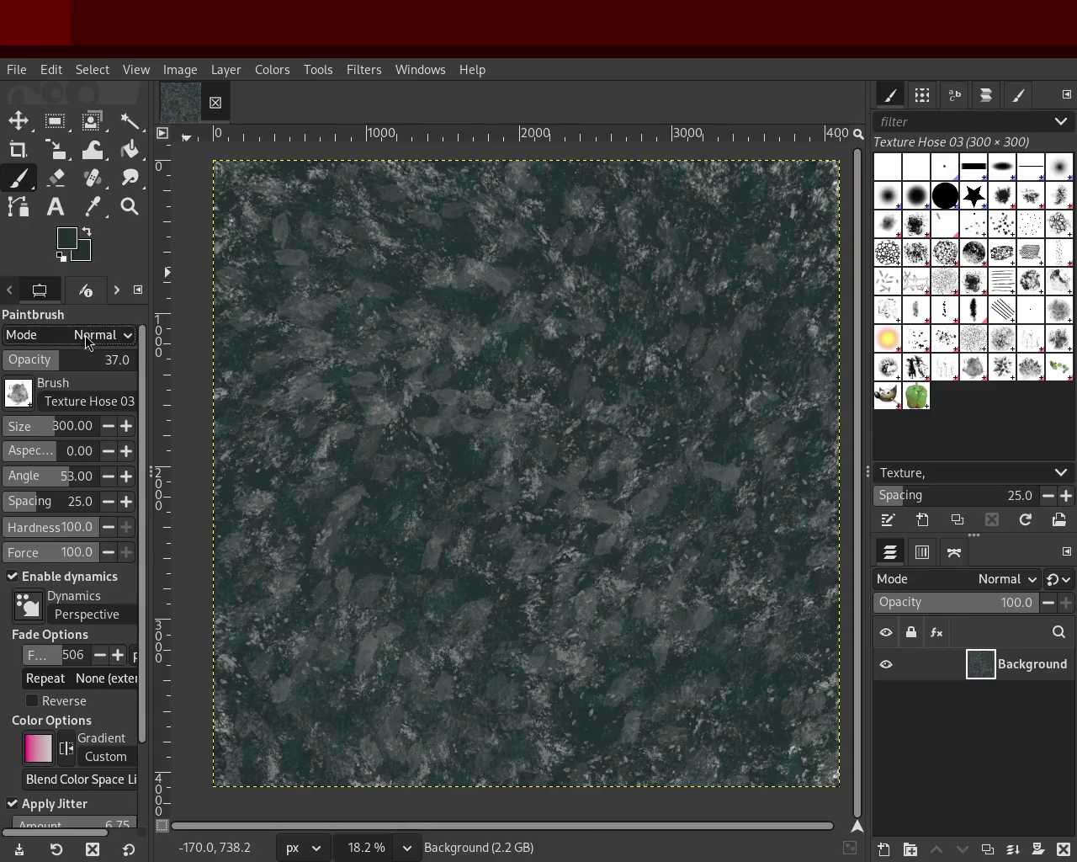
left_click(89, 360)
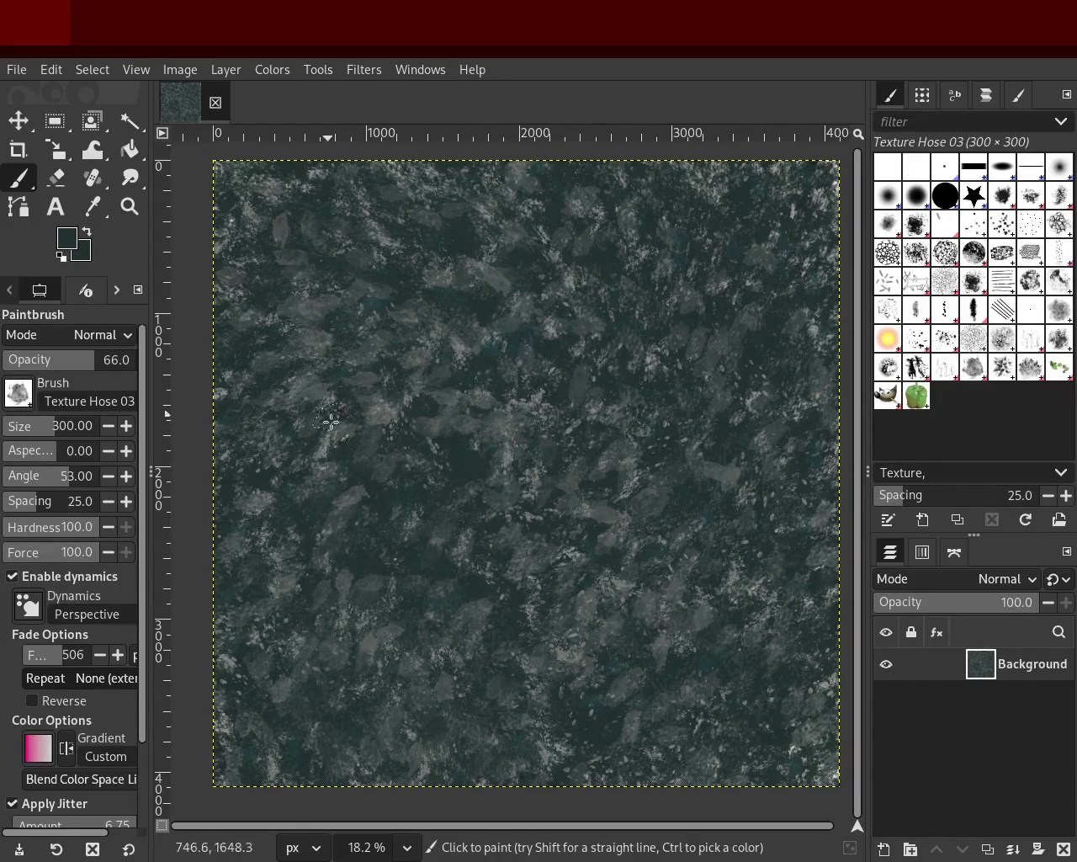
Sample grey-green tones from the upper canvas and paint a vertical run of grey flakes on the left.
key("ctrl")
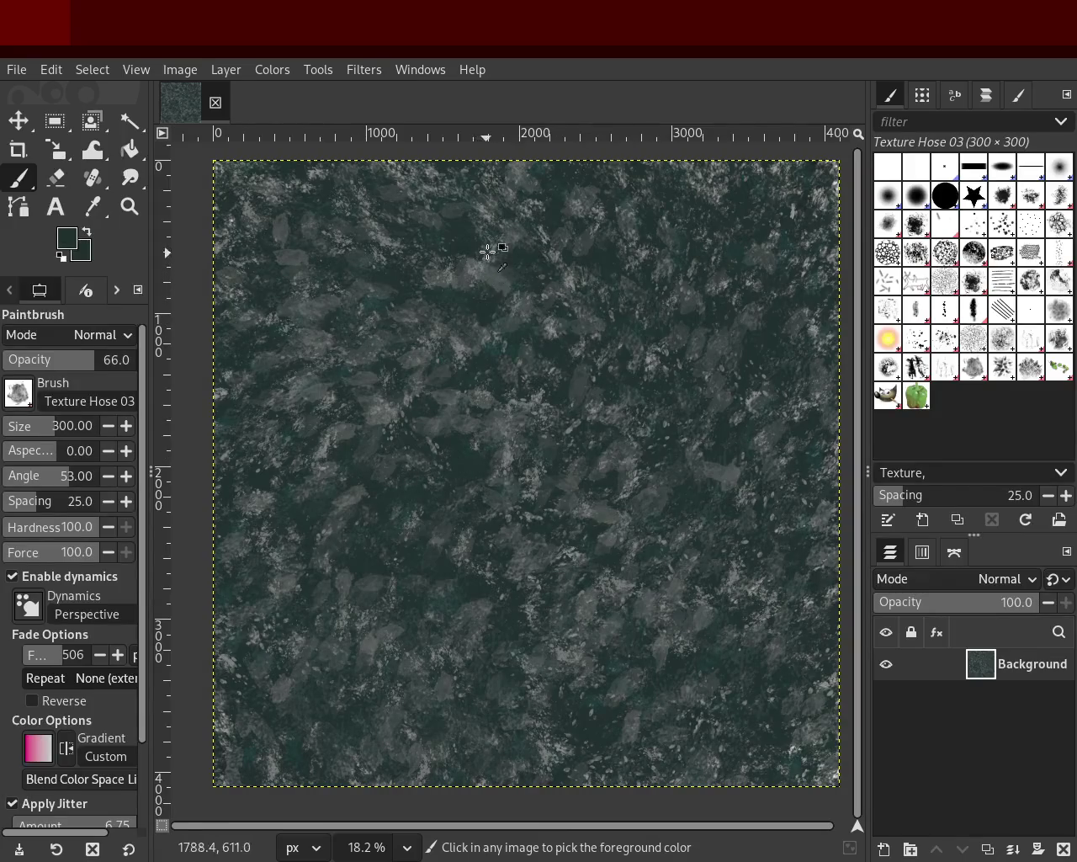
left_click(436, 192, "ctrl")
left_click(543, 170, "ctrl")
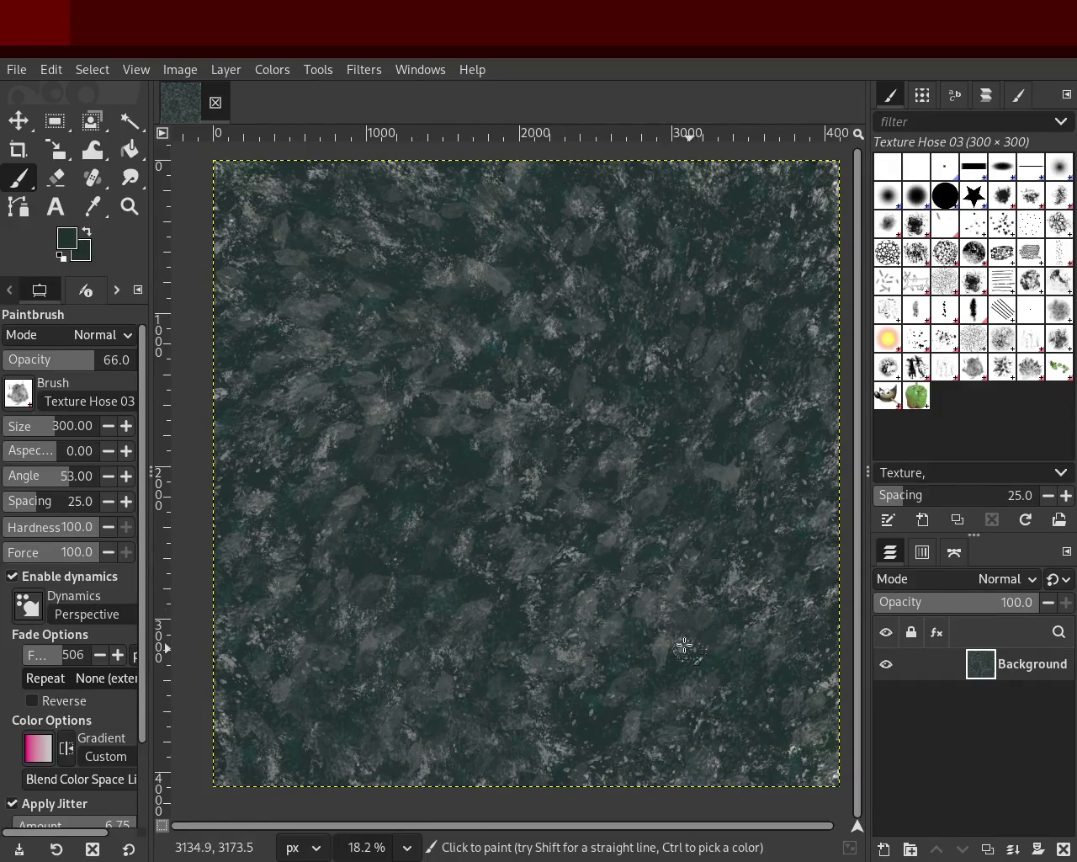
left_click(325, 453, "ctrl")
mouse_move(343, 465)
left_mouse_down()
mouse_move(493, 379)
mouse_move(556, 552)
mouse_move(356, 670)
mouse_move(597, 695)
mouse_move(681, 625)
mouse_move(726, 468)
mouse_move(358, 712)
left_mouse_up()
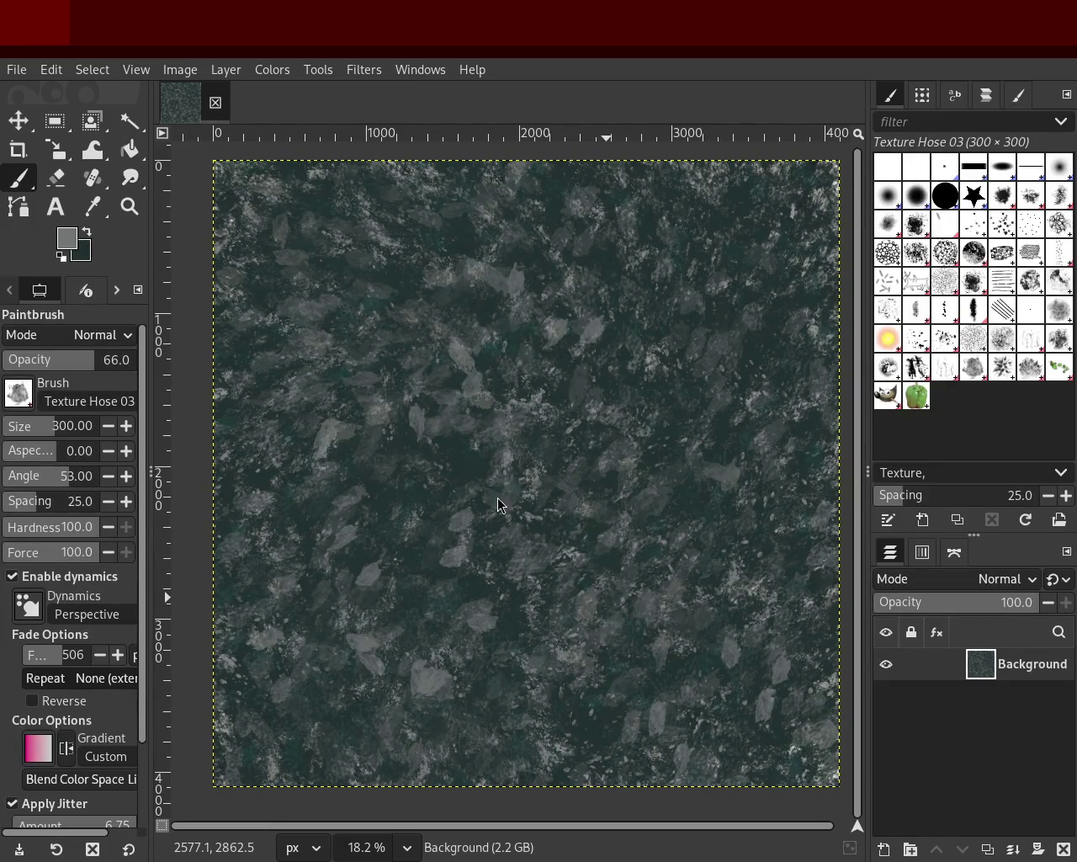
Sample several spots on the granite, finishing on a darker teal as the paint colour.
left_click(591, 343, "ctrl")
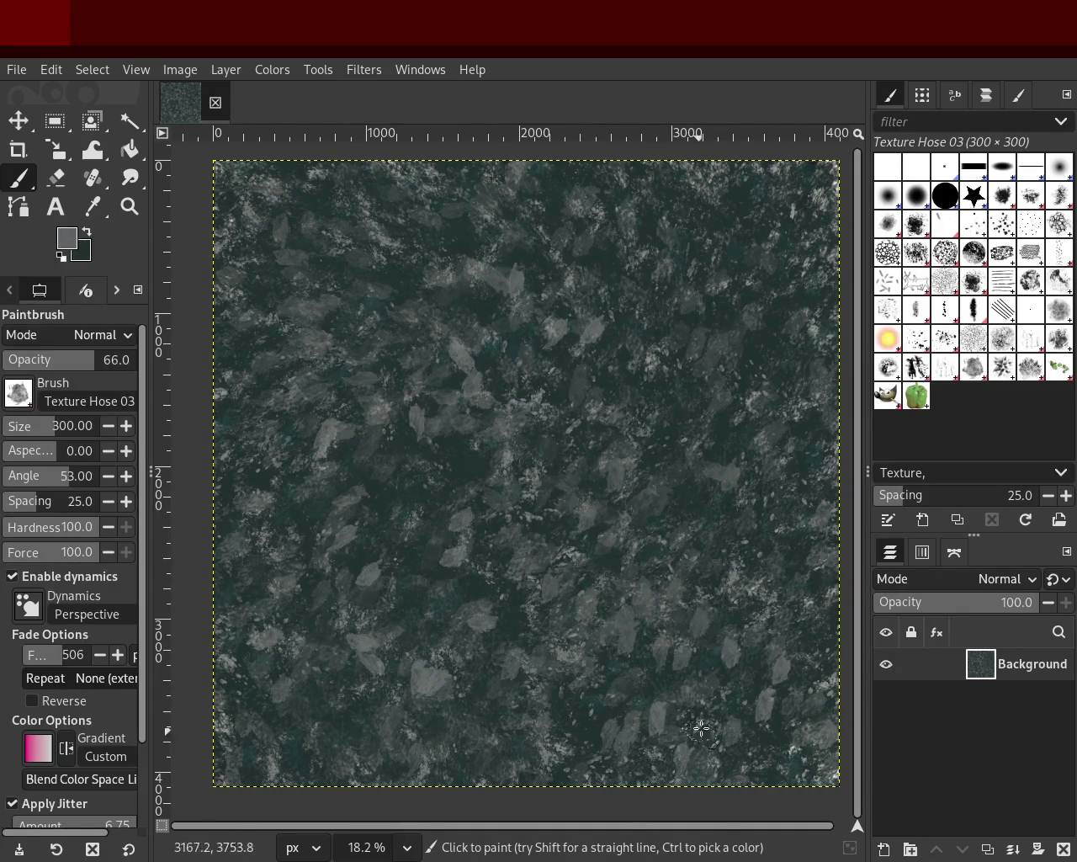
left_click(457, 449, "ctrl")
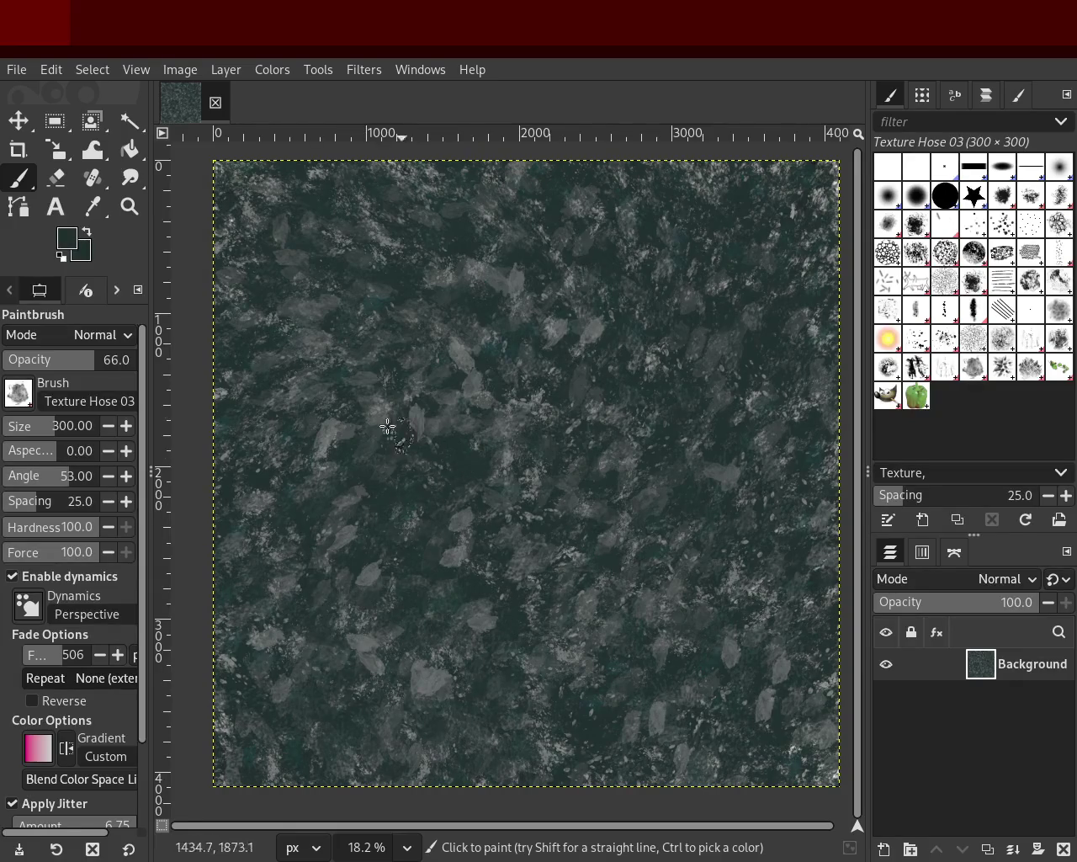
left_click(270, 397, "ctrl")
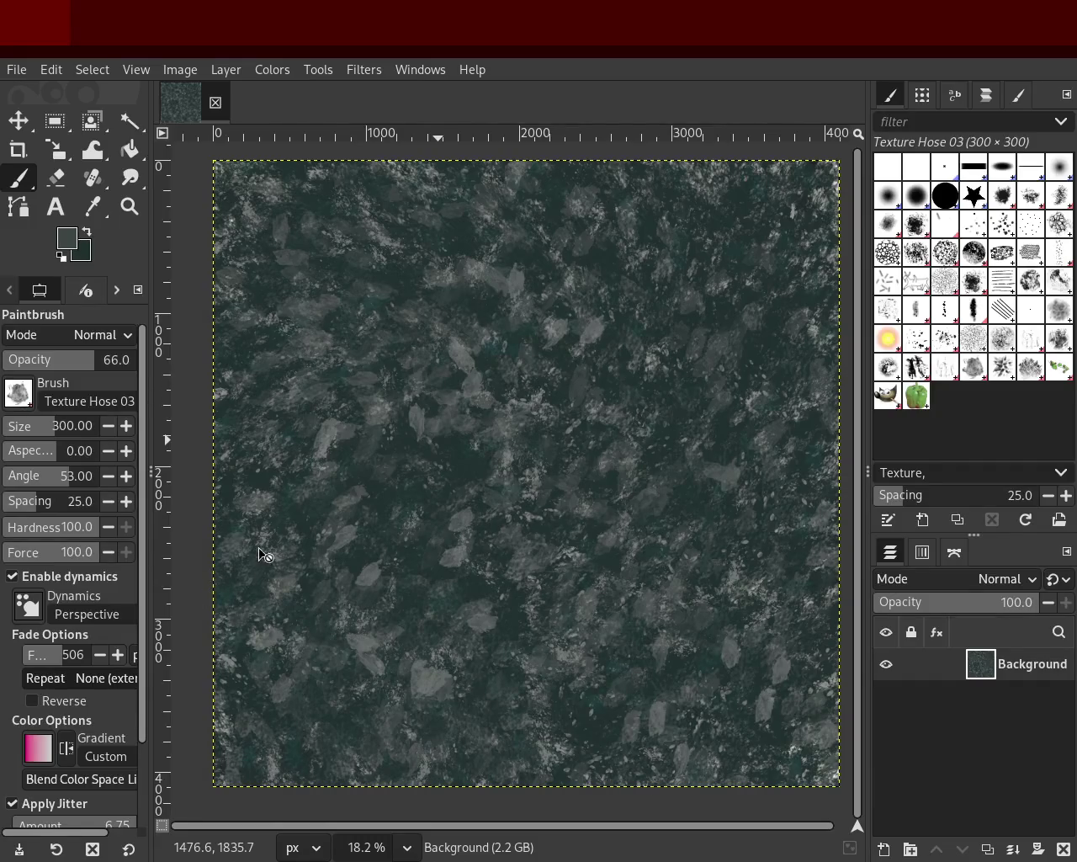
key("ctrl")
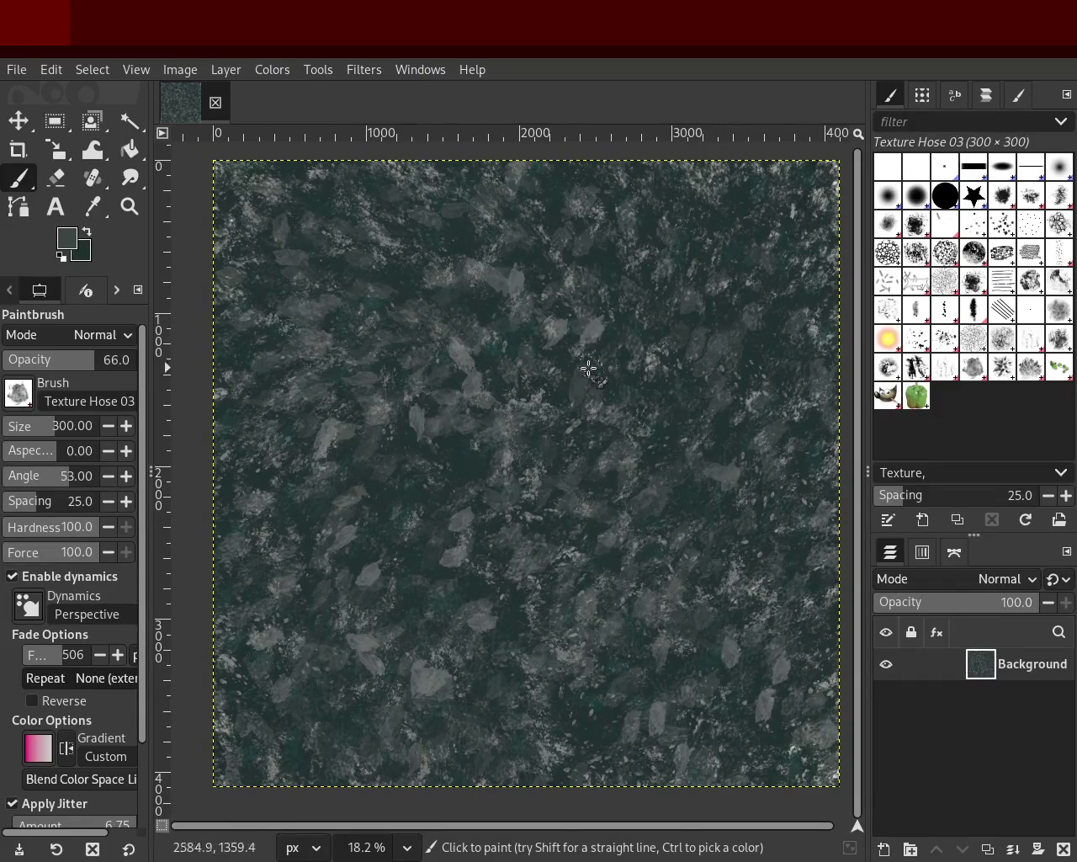
key("ctrl")
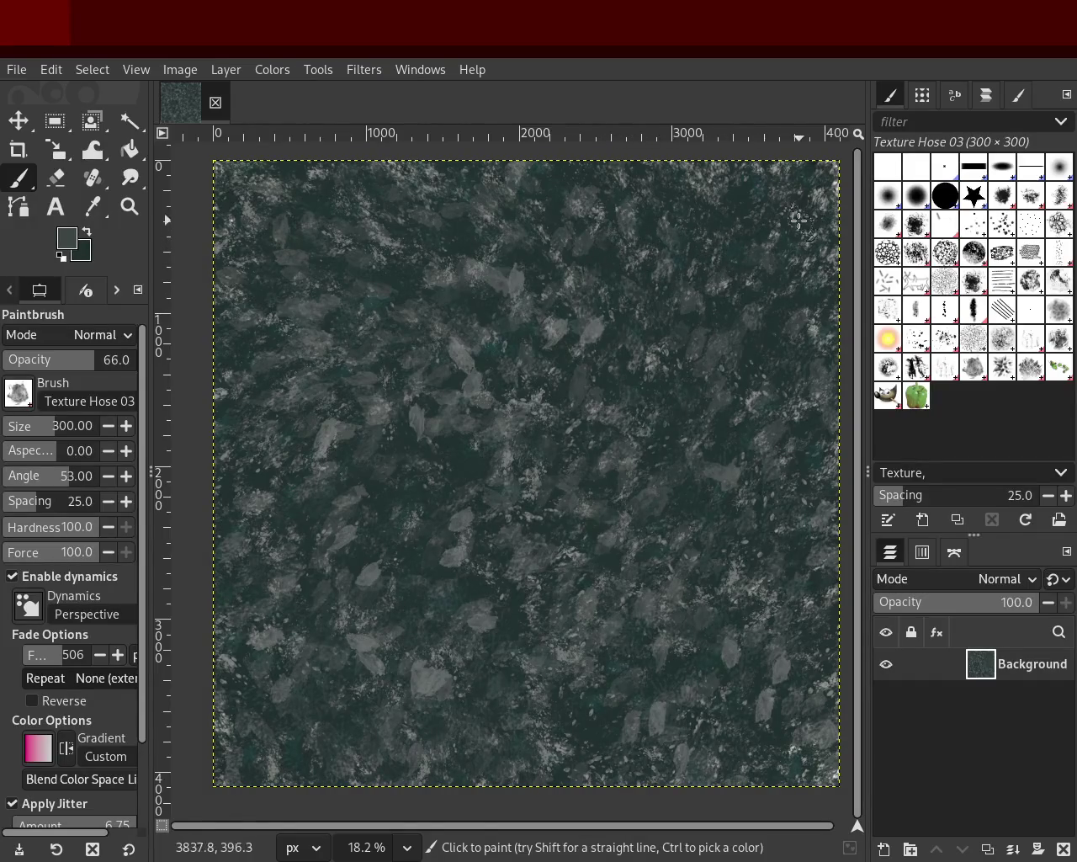
left_click(783, 726, "ctrl")
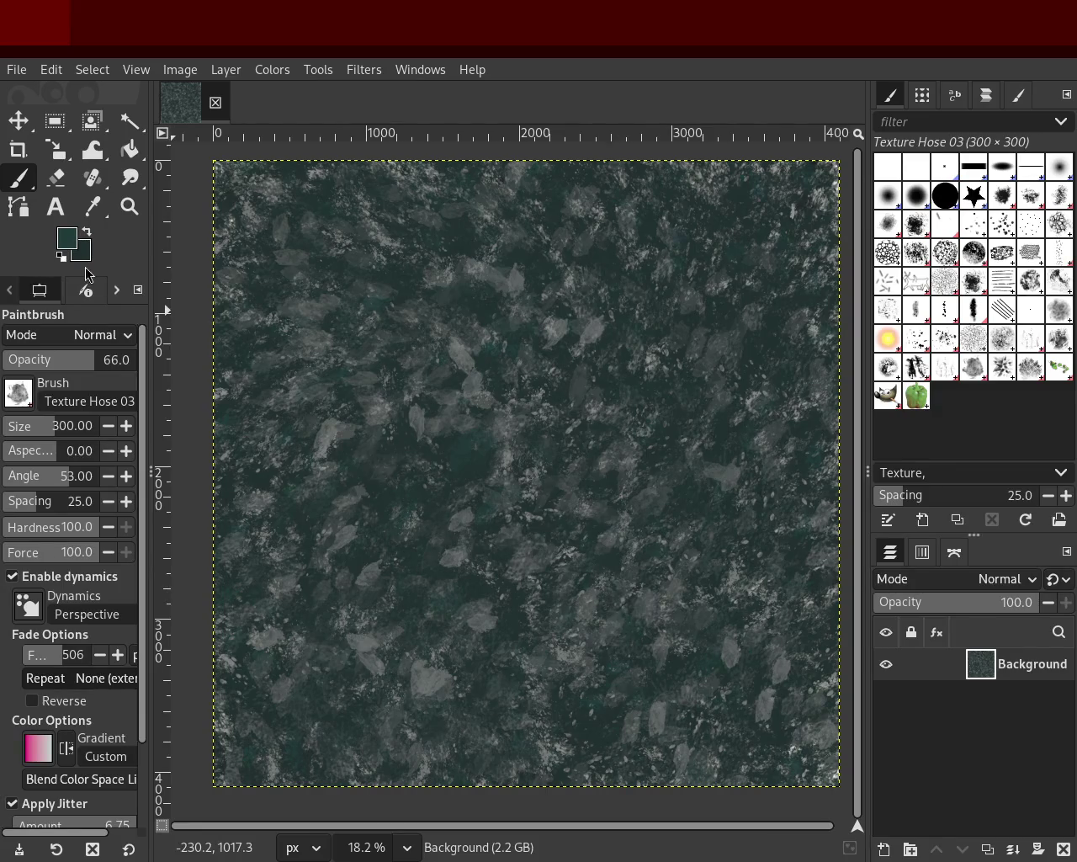
left_click(128, 206)
left_click(545, 406)
left_click(546, 406)
left_click(544, 397)
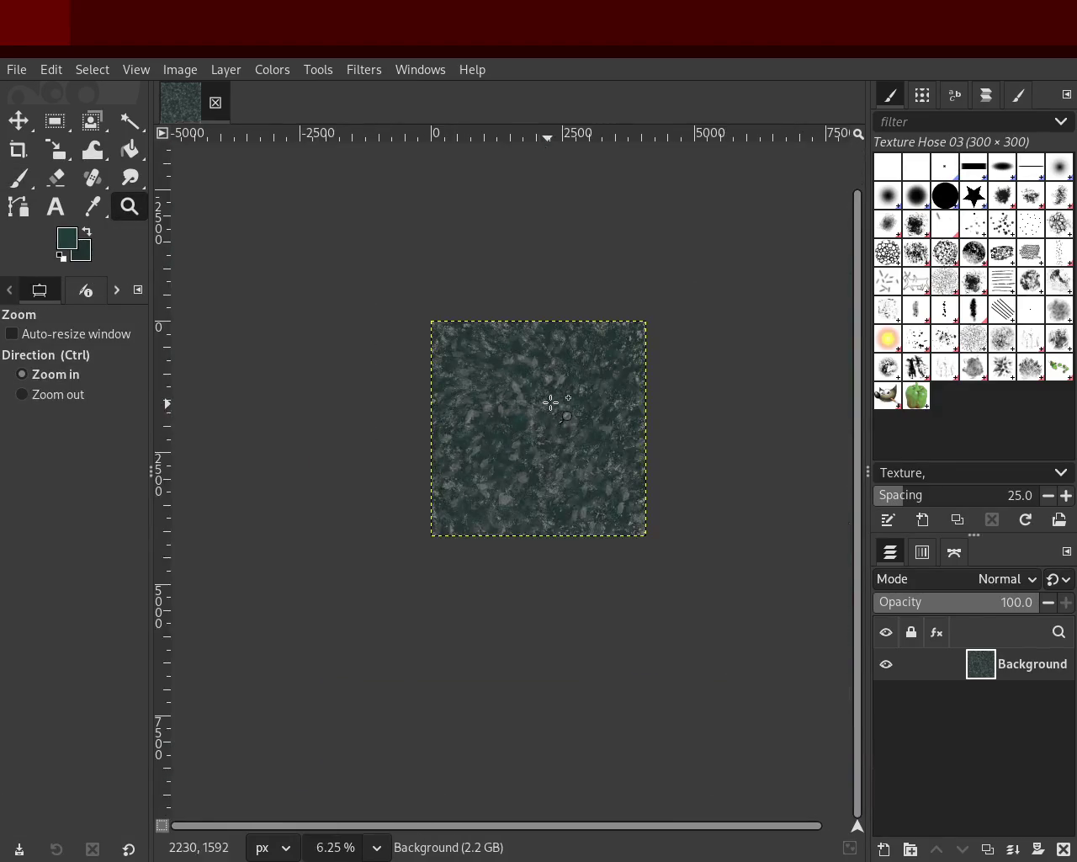
left_click(551, 396, "ctrl")
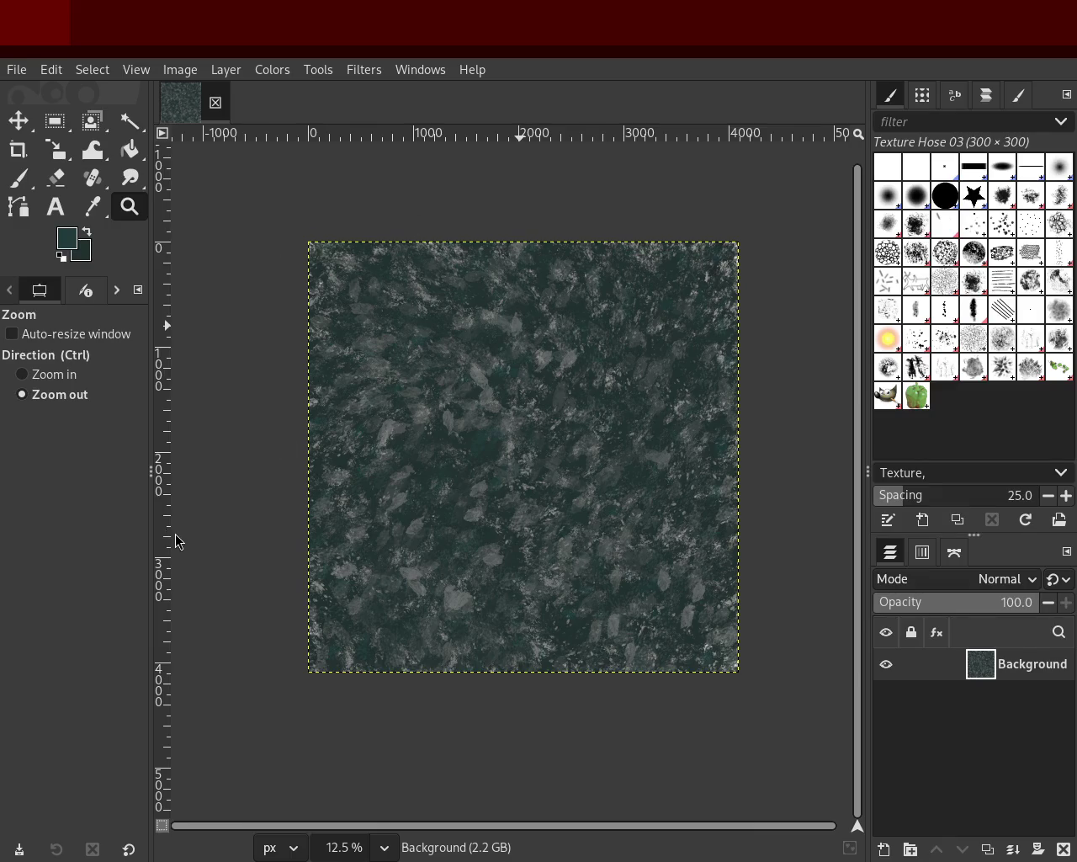
left_click(558, 558, "ctrl")
left_click(557, 558)
left_click(559, 507, "ctrl")
left_click(559, 508)
left_click(545, 499, "ctrl")
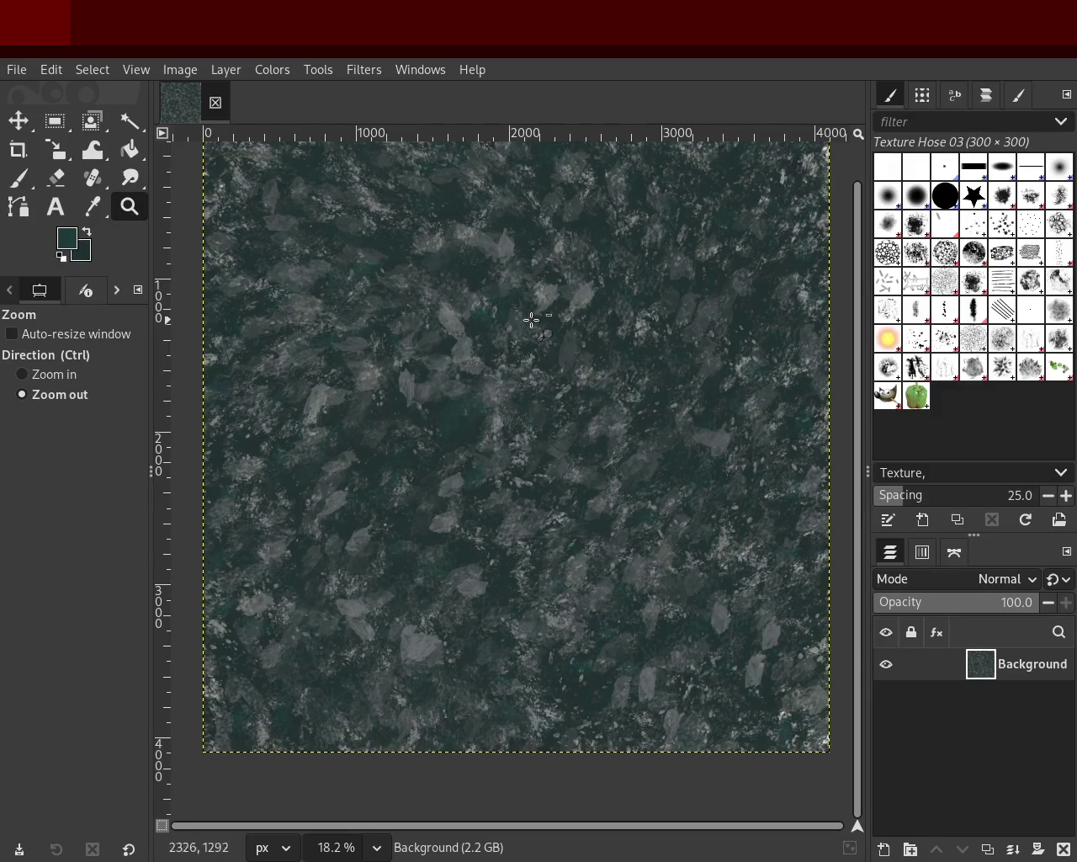
left_click(621, 296, "ctrl")
scroll(621, 296, "up", 3, "ctrl")
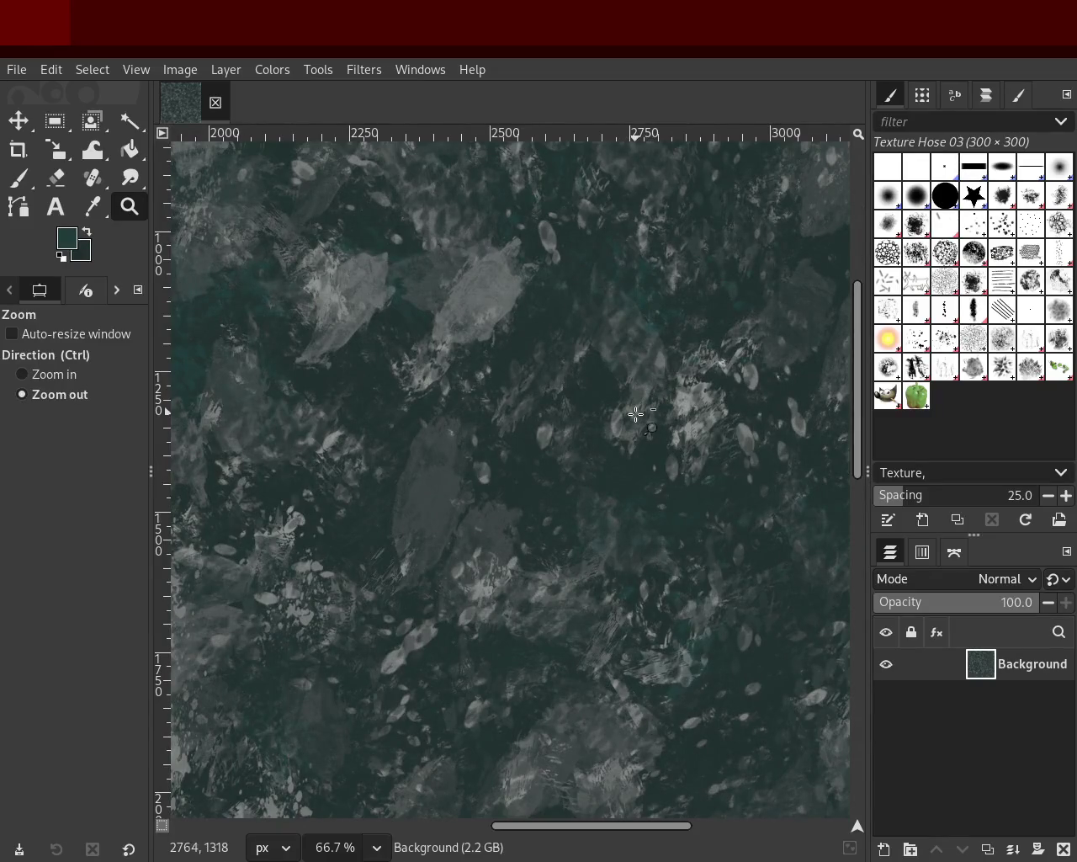
scroll(652, 409, "up", 2, "ctrl")
key("minus")
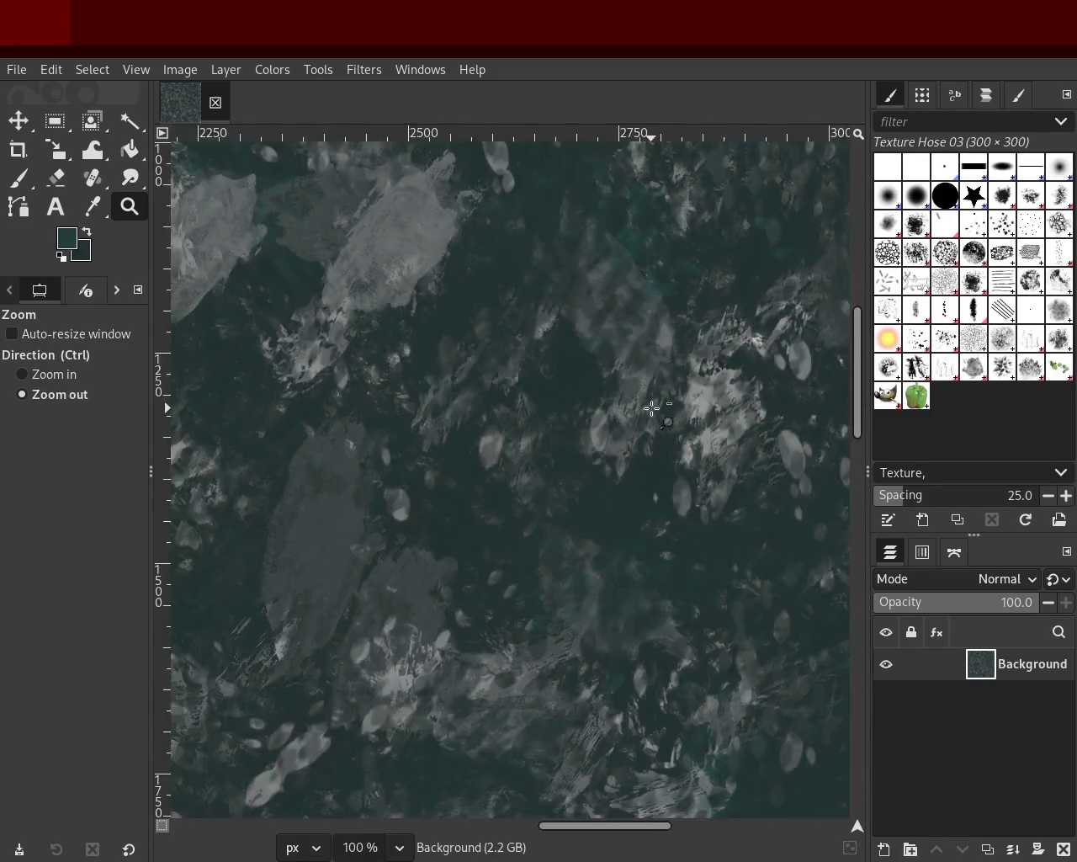
key("minus")
key("minus")
key("minus")
key("minus")
key("minus")
left_click(653, 409, "ctrl")
left_click(652, 409)
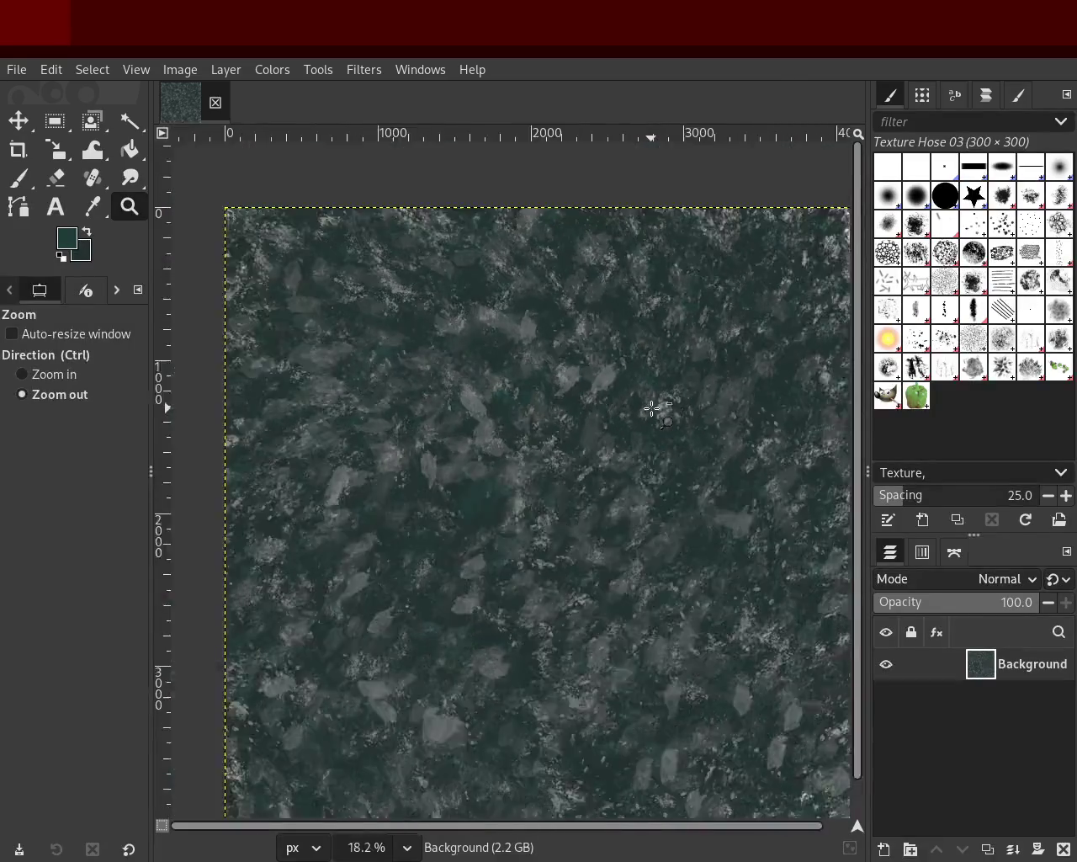
scroll(653, 409, "down", 3, "ctrl")
scroll(654, 407, "up", 2, "ctrl")
scroll(654, 407, "up", 1, "ctrl")
scroll(557, 406, "down", 2, "ctrl")
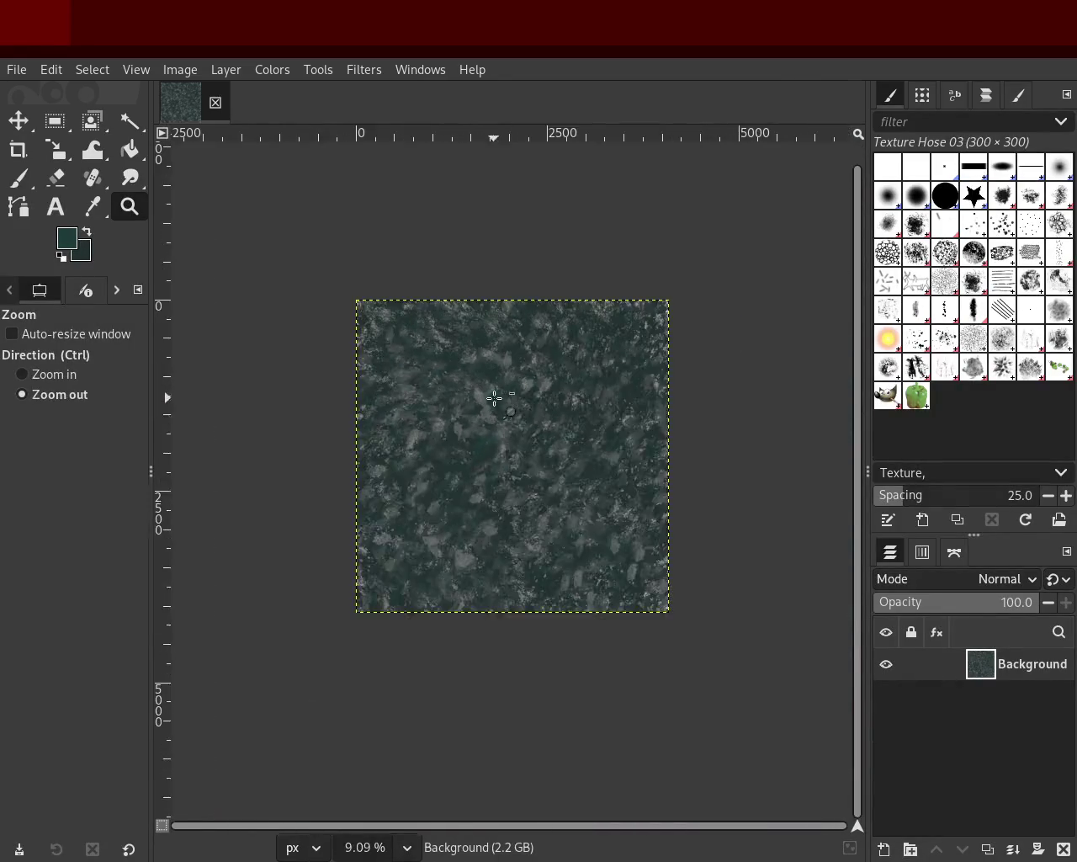
scroll(510, 479, "up", 1, "ctrl")
scroll(530, 437, "up", 1, "ctrl")
scroll(551, 404, "down", 1, "ctrl")
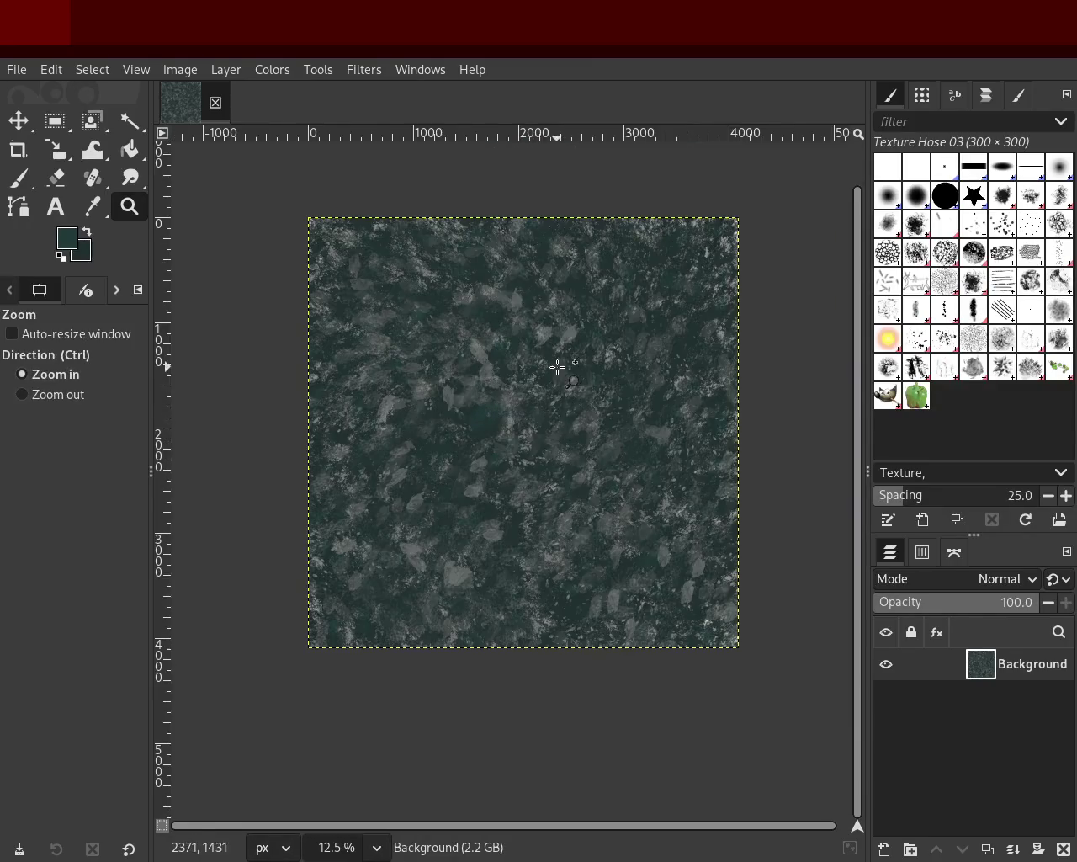
scroll(471, 361, "up", 1, "ctrl")
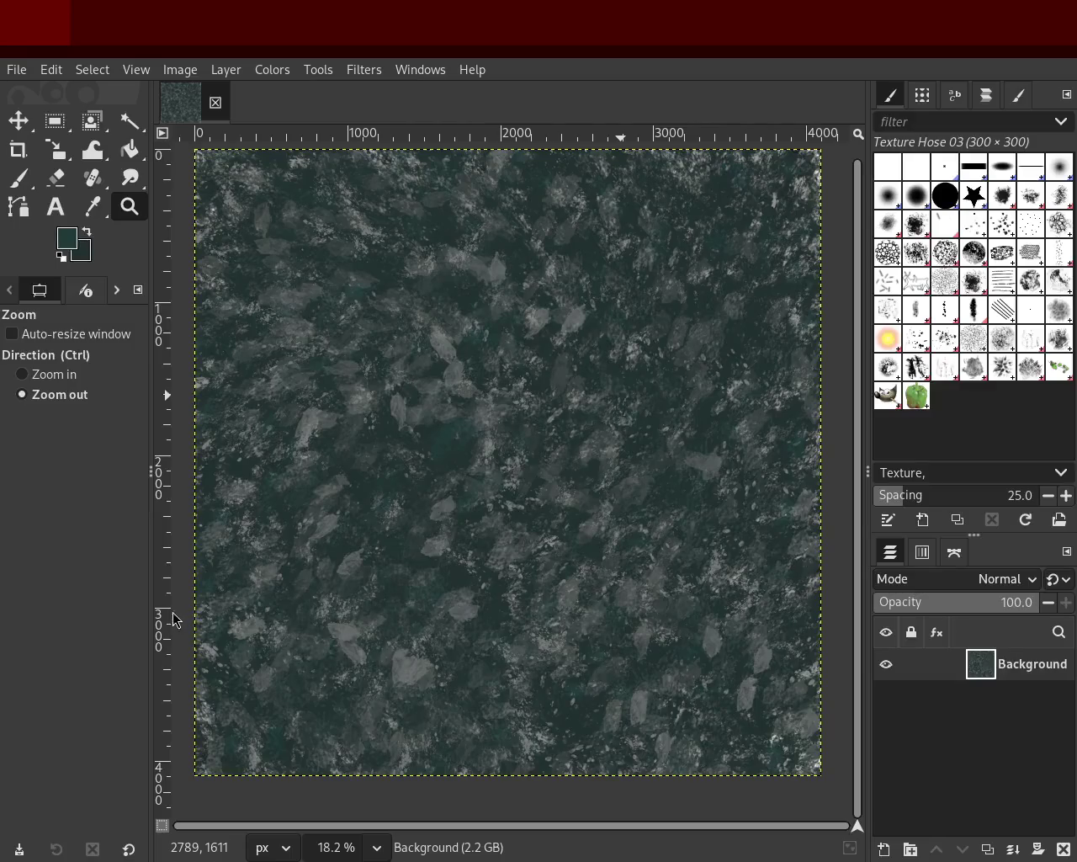
Choose the Sponge 01 brush at size 441 and sample a grey-green from the canvas.
left_click(945, 345)
left_click(981, 346)
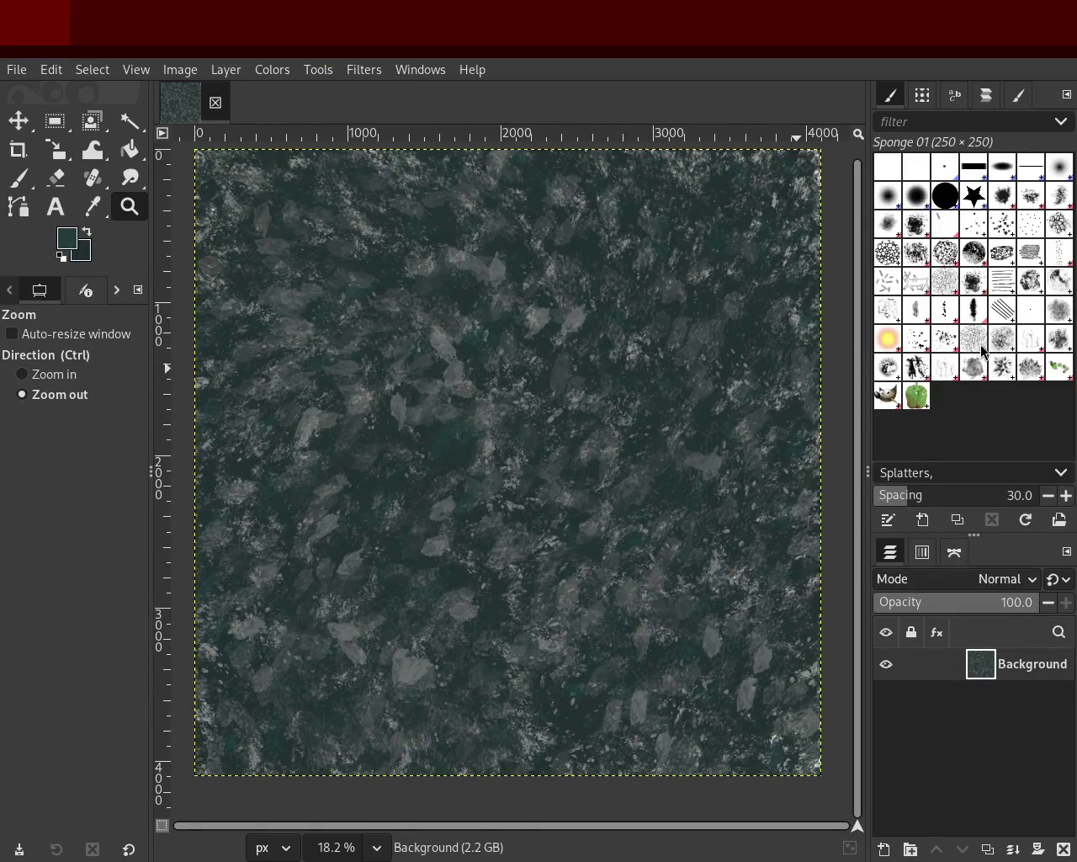
left_click(19, 178)
left_click(480, 267, "ctrl")
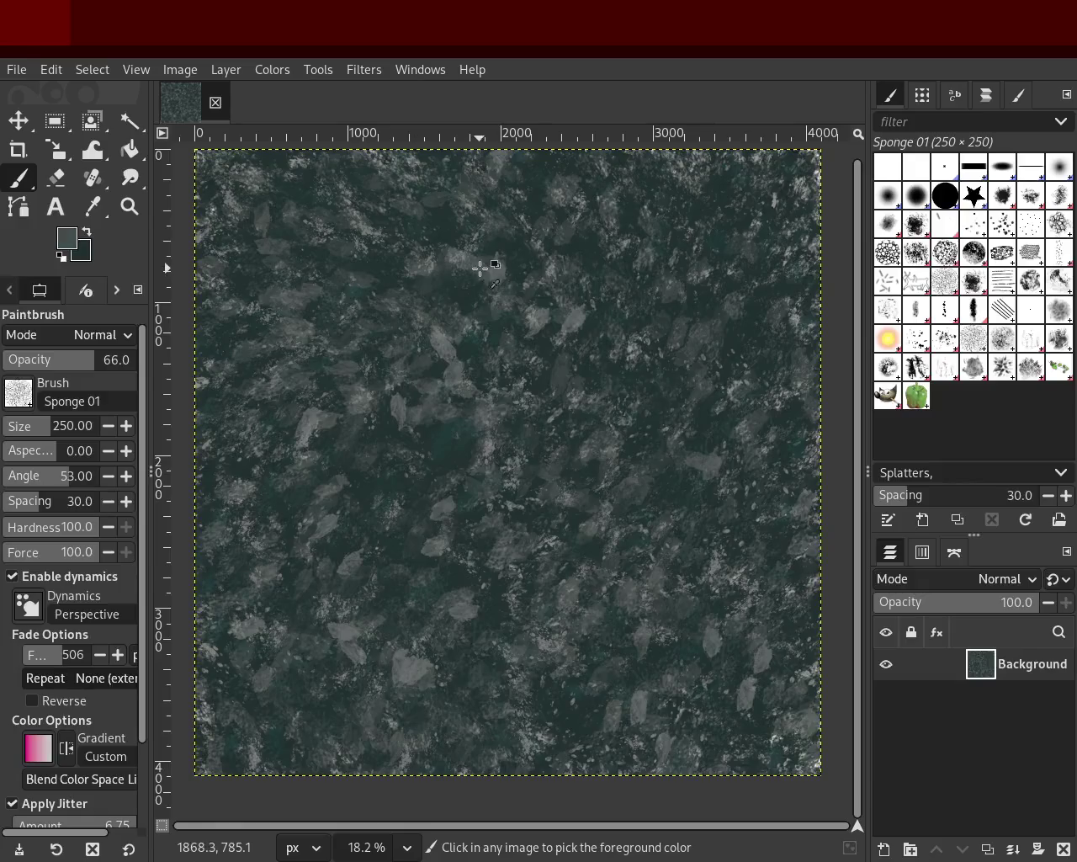
left_click_drag(33, 426, 68, 425)
Dab sponge texture near the upper left, then a lighter grey-green one at the centre-left.
left_click(619, 228)
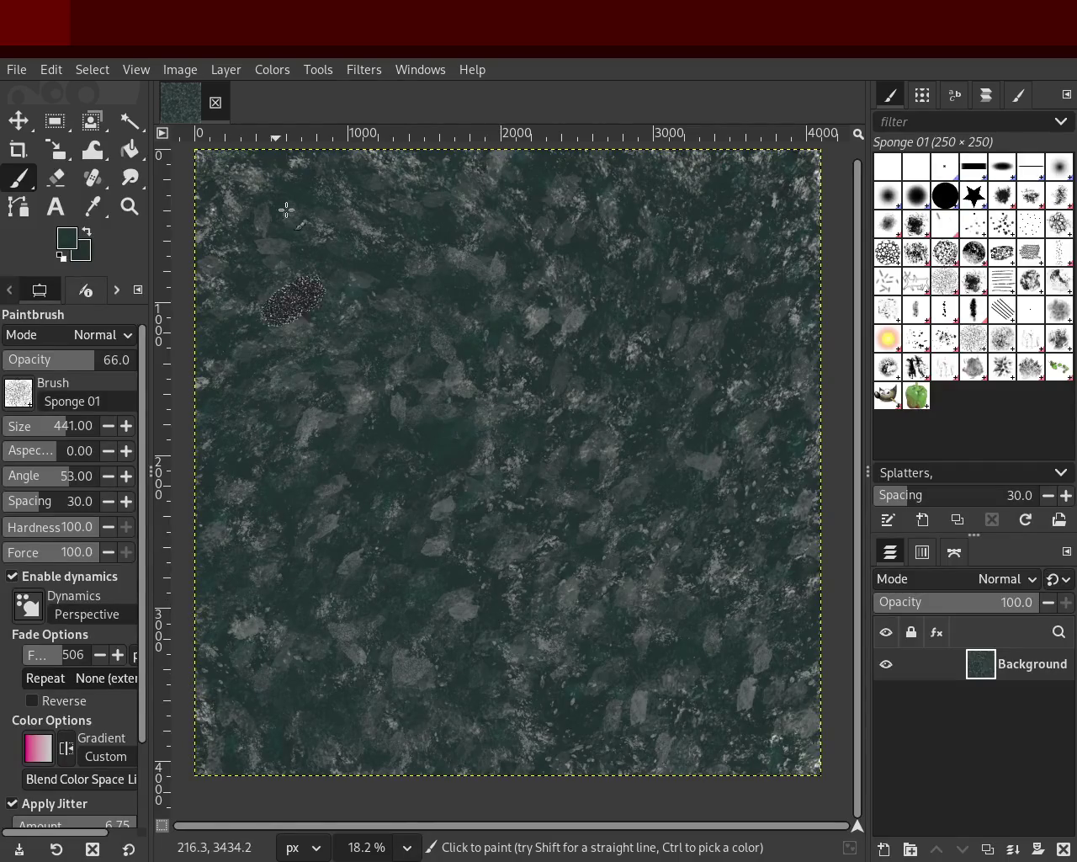
key("ctrl")
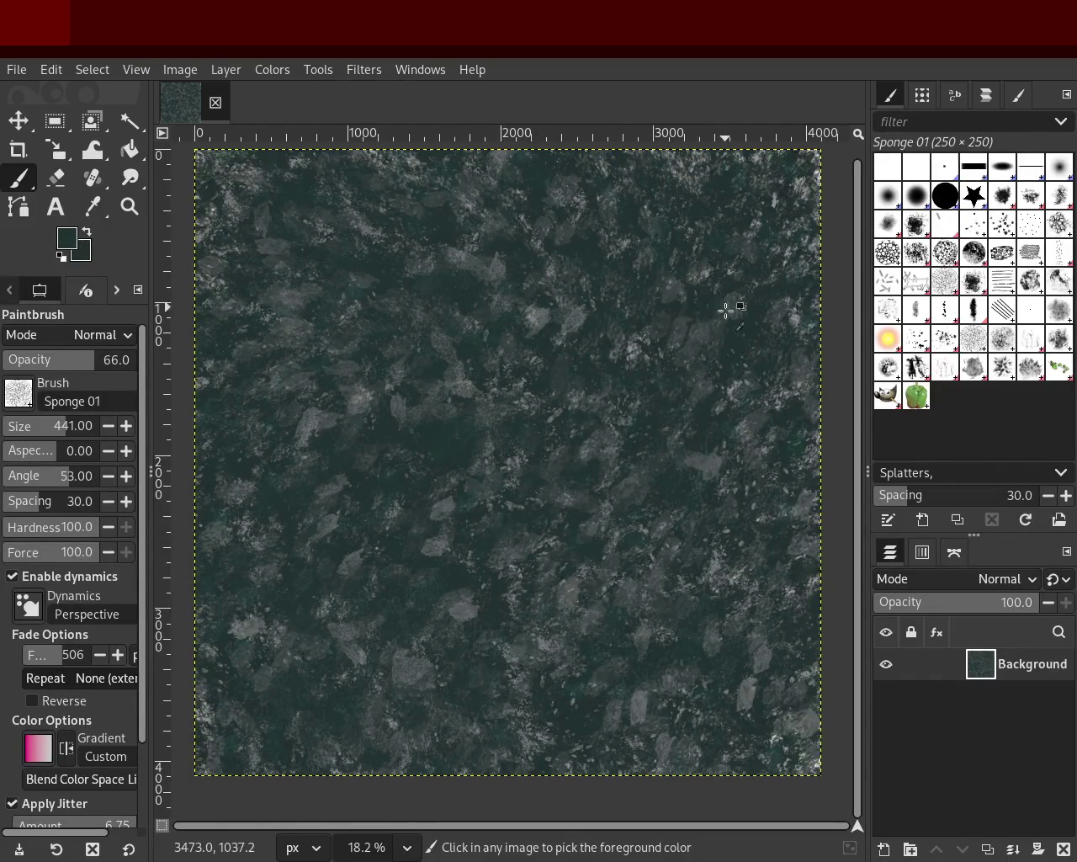
left_click(697, 470, "ctrl")
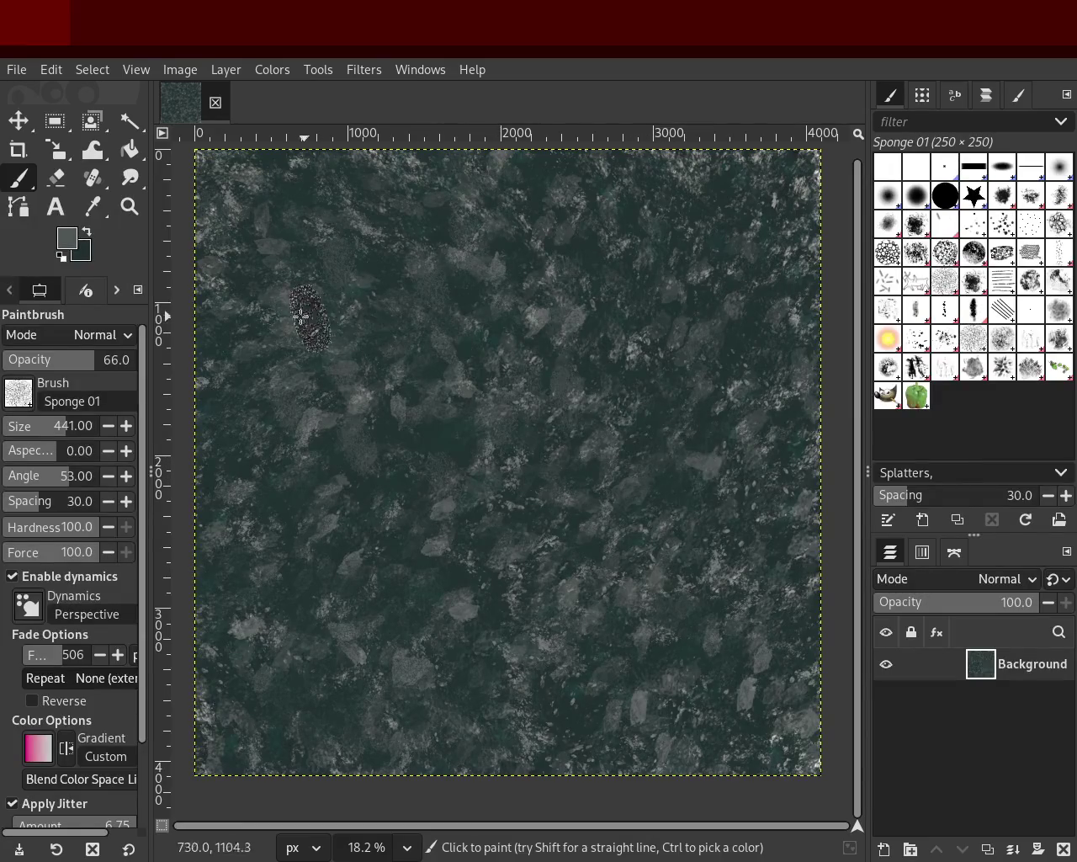
left_click(380, 448)
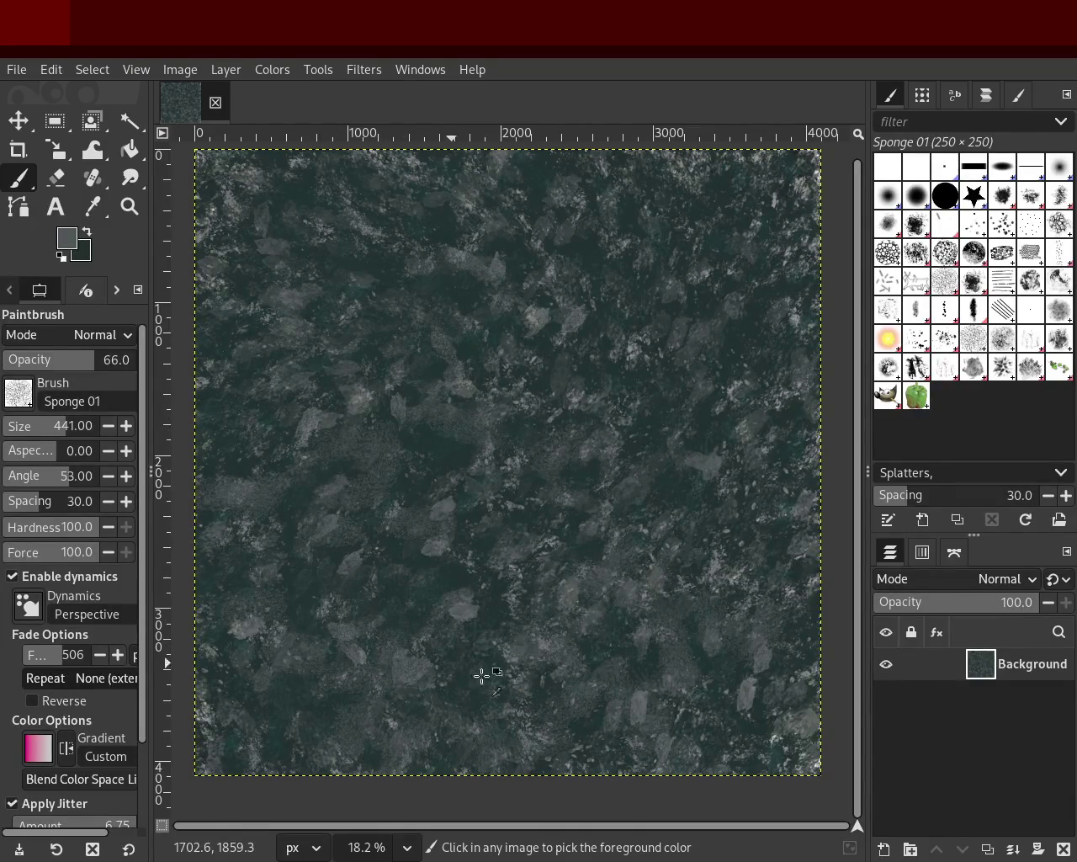
left_click(453, 460, "ctrl")
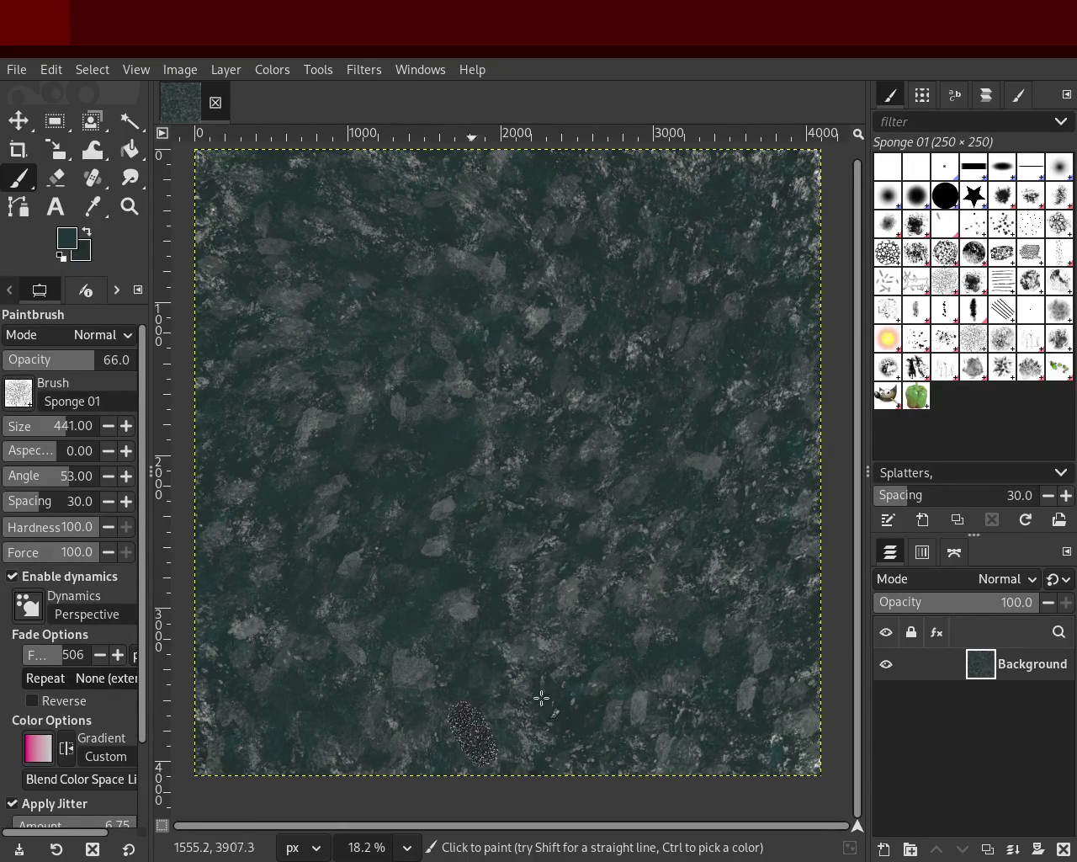
left_click(916, 338)
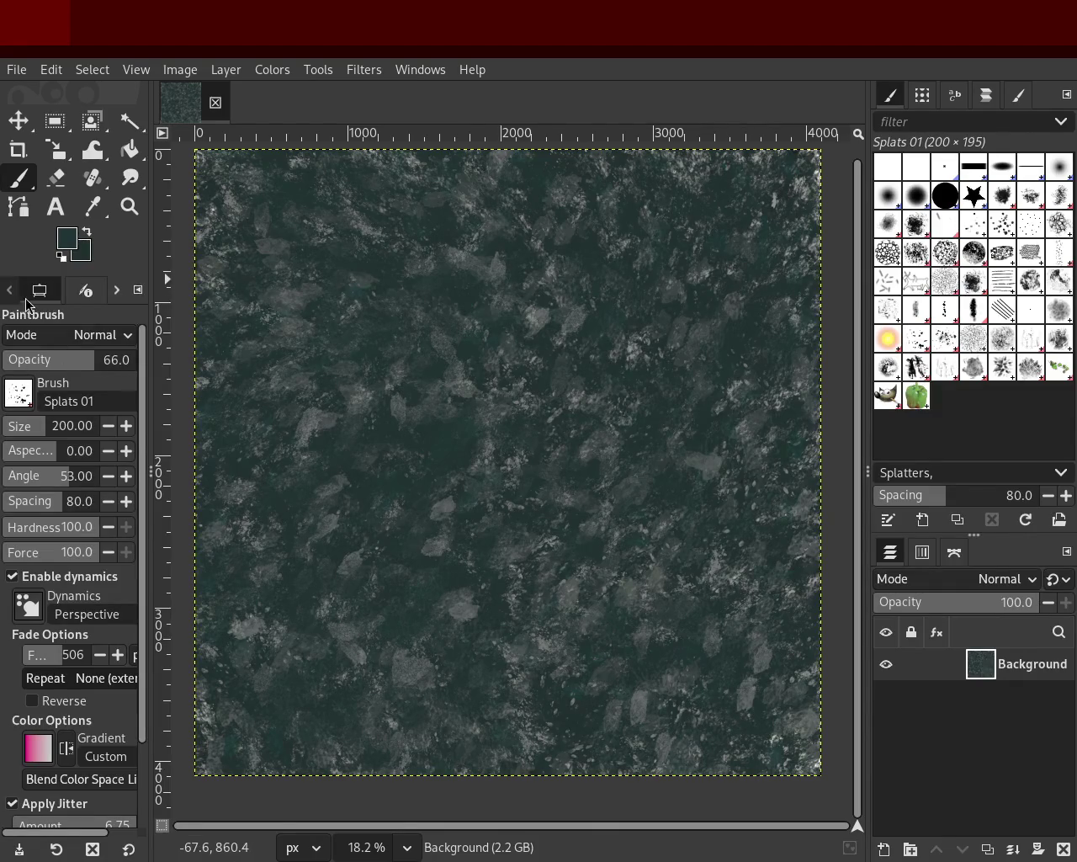
Sample a grey, then a dark green from the lower canvas for the Splats 01 brush.
key("ctrl")
left_click(459, 598, "ctrl")
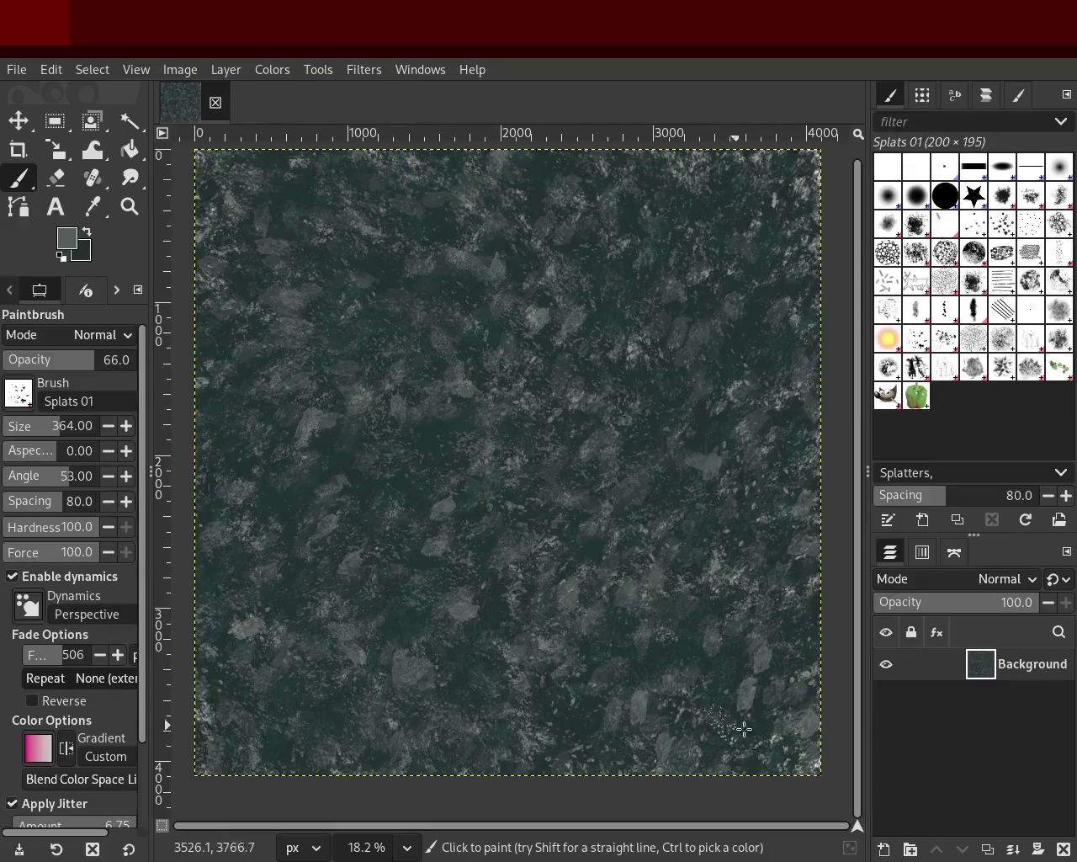
key("ctrl")
left_click(703, 659, "ctrl")
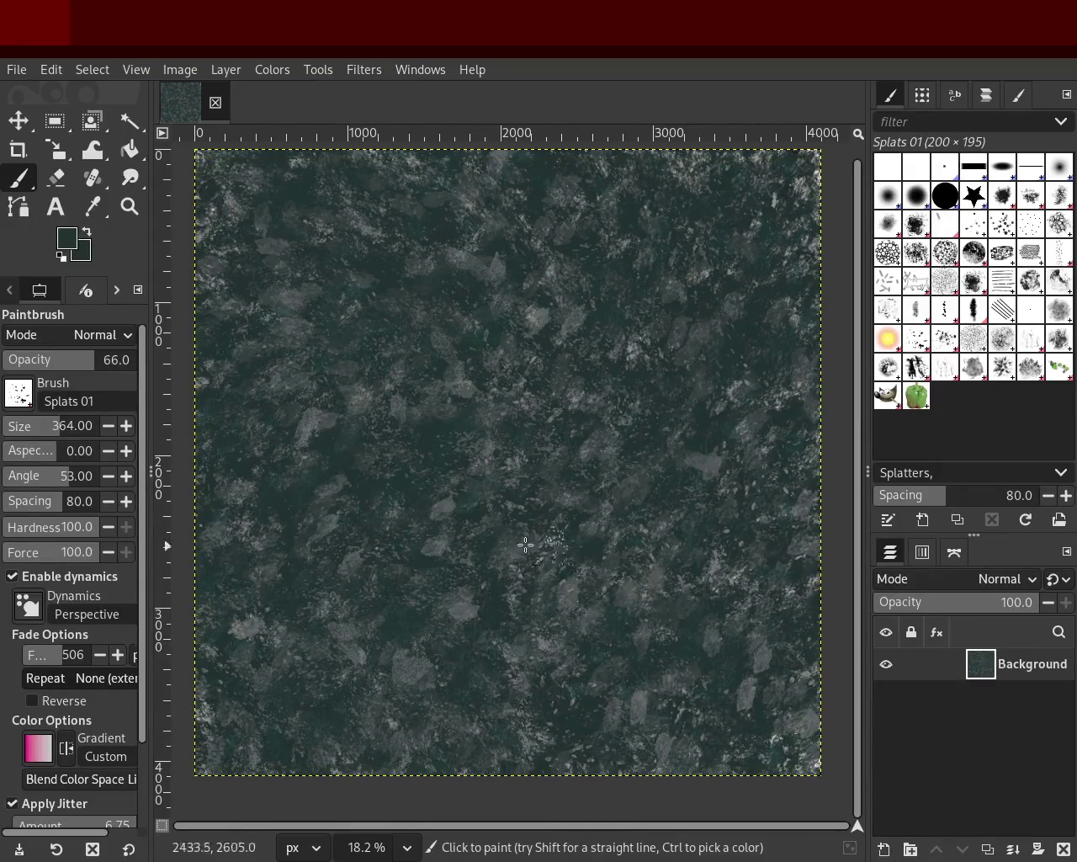
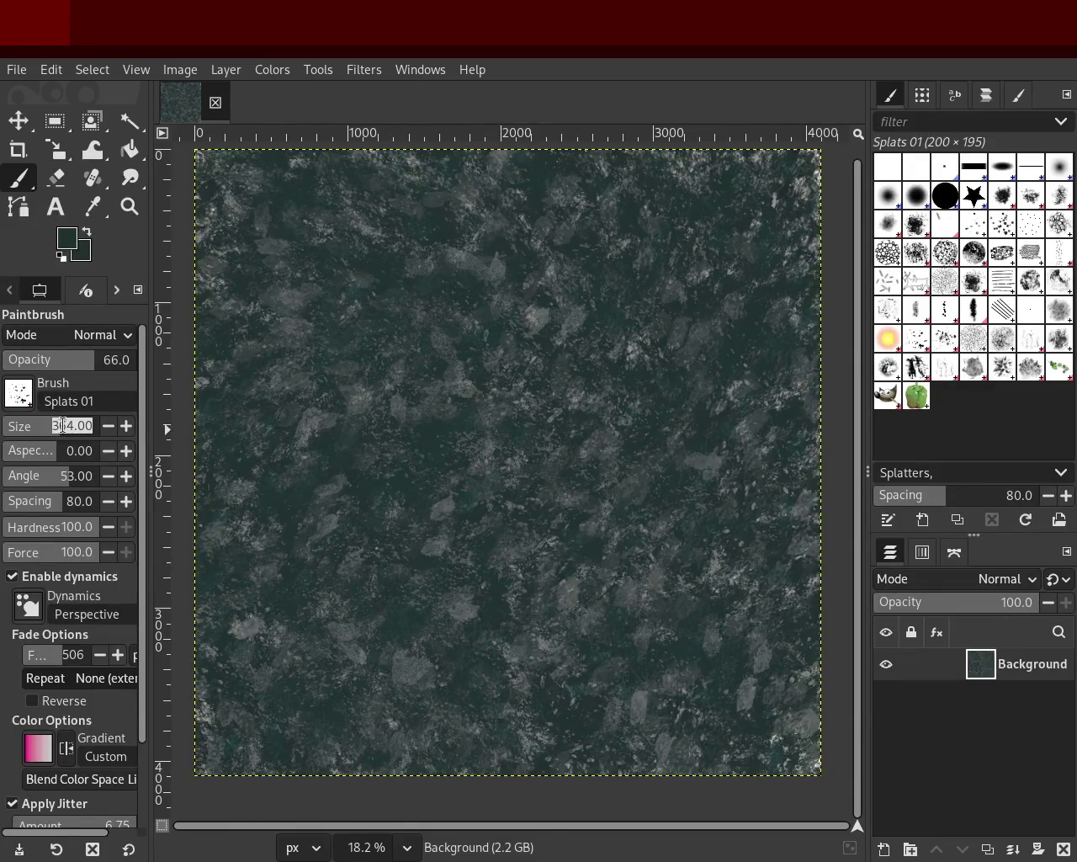
Give the Splats 01 brush 100% opacity and size 241, keeping dark green as the paint colour.
left_click_drag(44, 432, 54, 430)
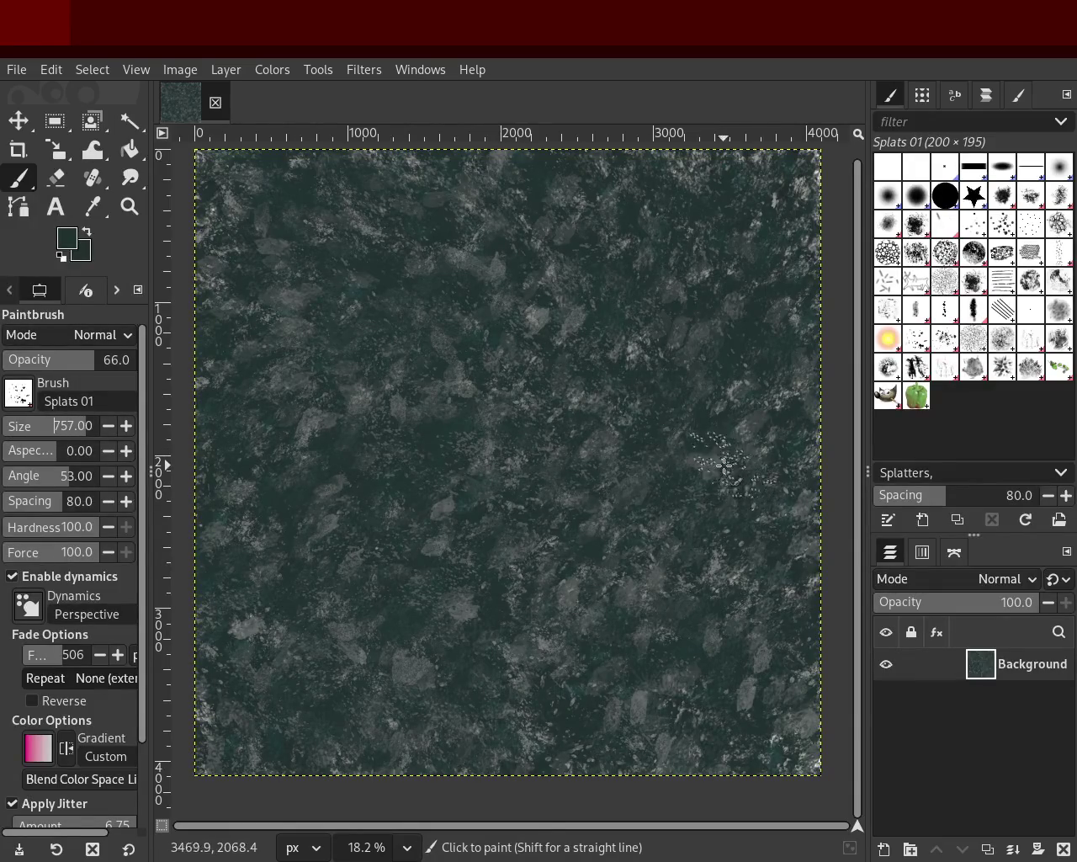
left_click(702, 510, "ctrl")
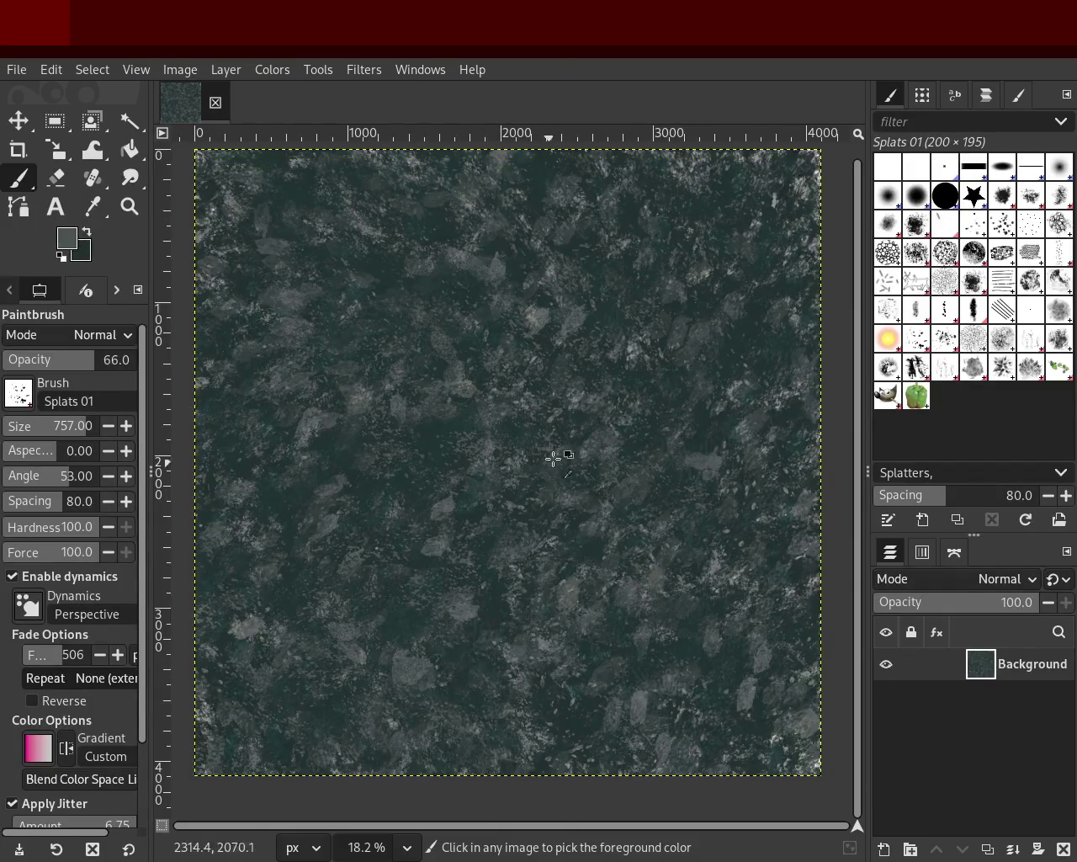
left_click(642, 387, "ctrl")
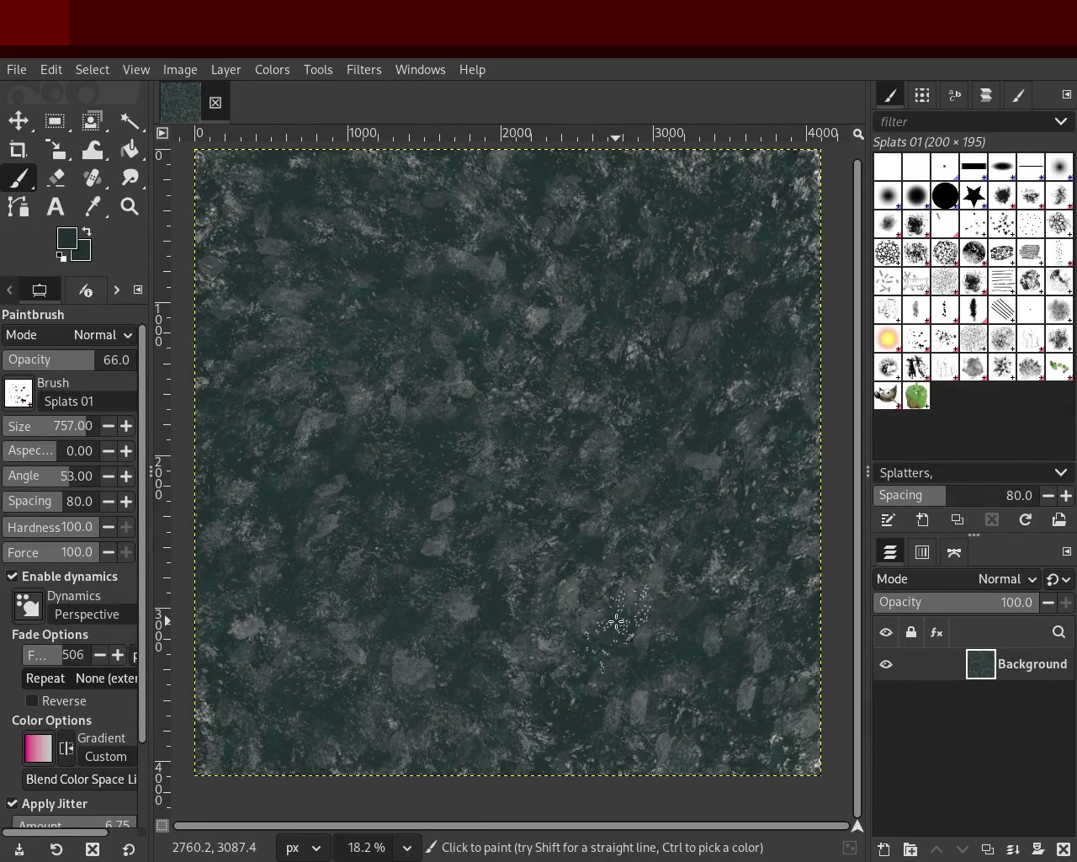
left_click_drag(46, 369, 180, 365)
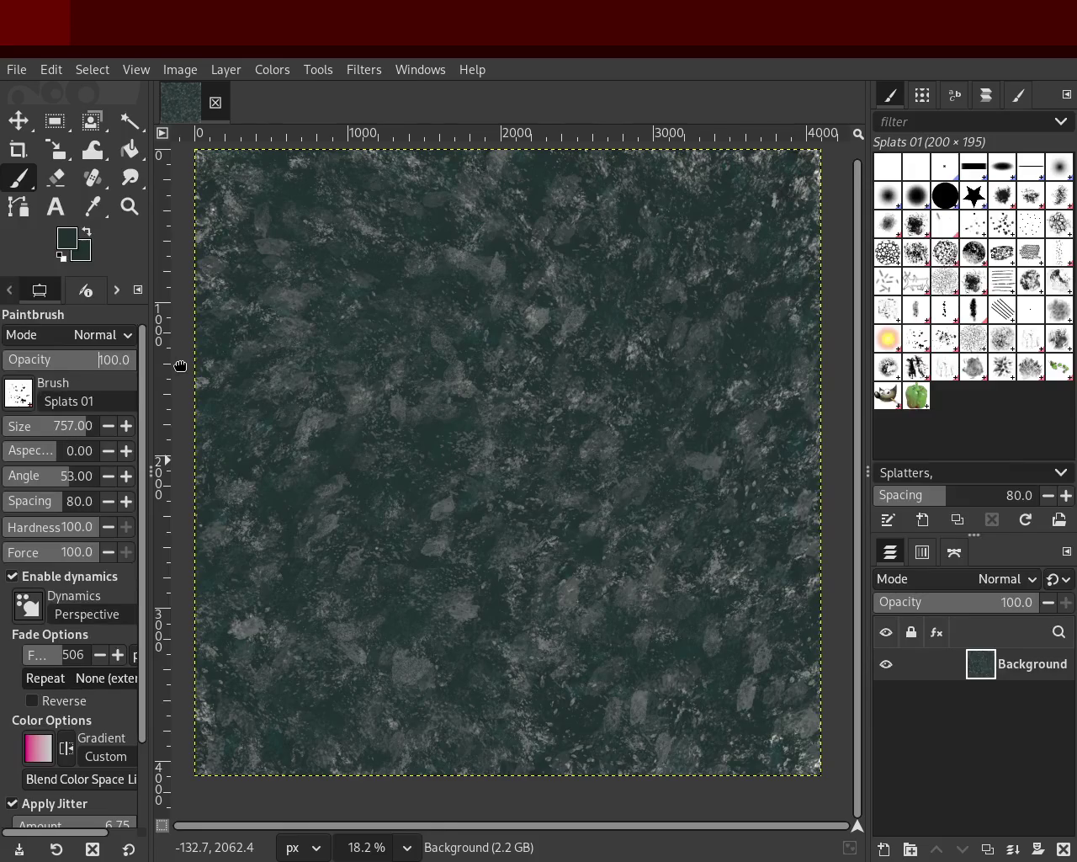
left_click(72, 426)
type("241")
key("Return")
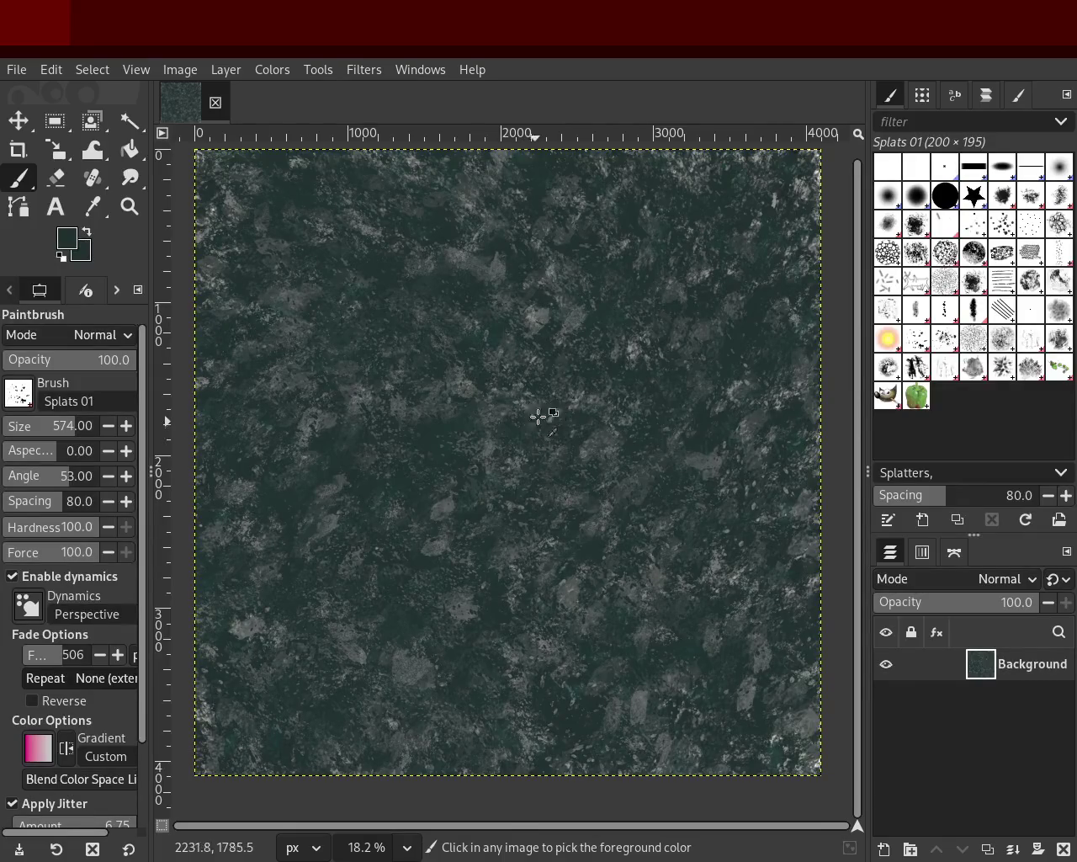
Pick grey from the canvas and spatter grey specks across the whole stone texture.
left_click(538, 319, "ctrl")
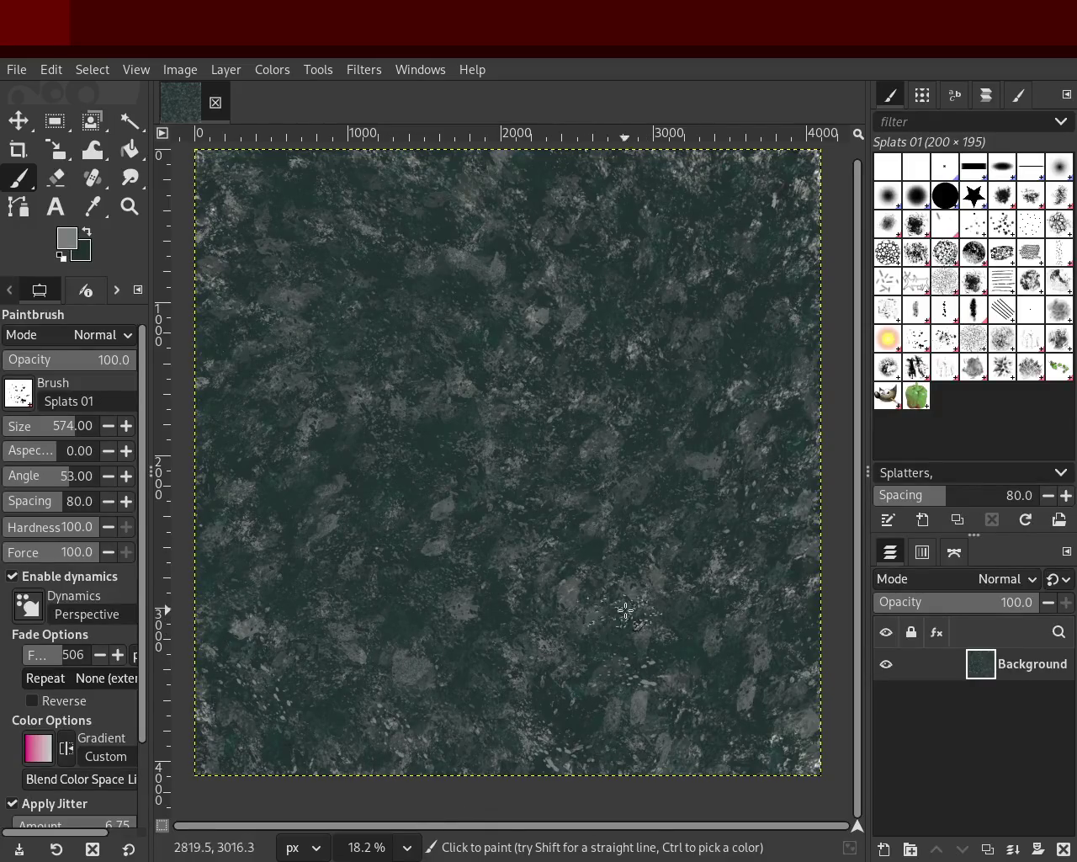
left_click_drag(615, 215, 585, 743)
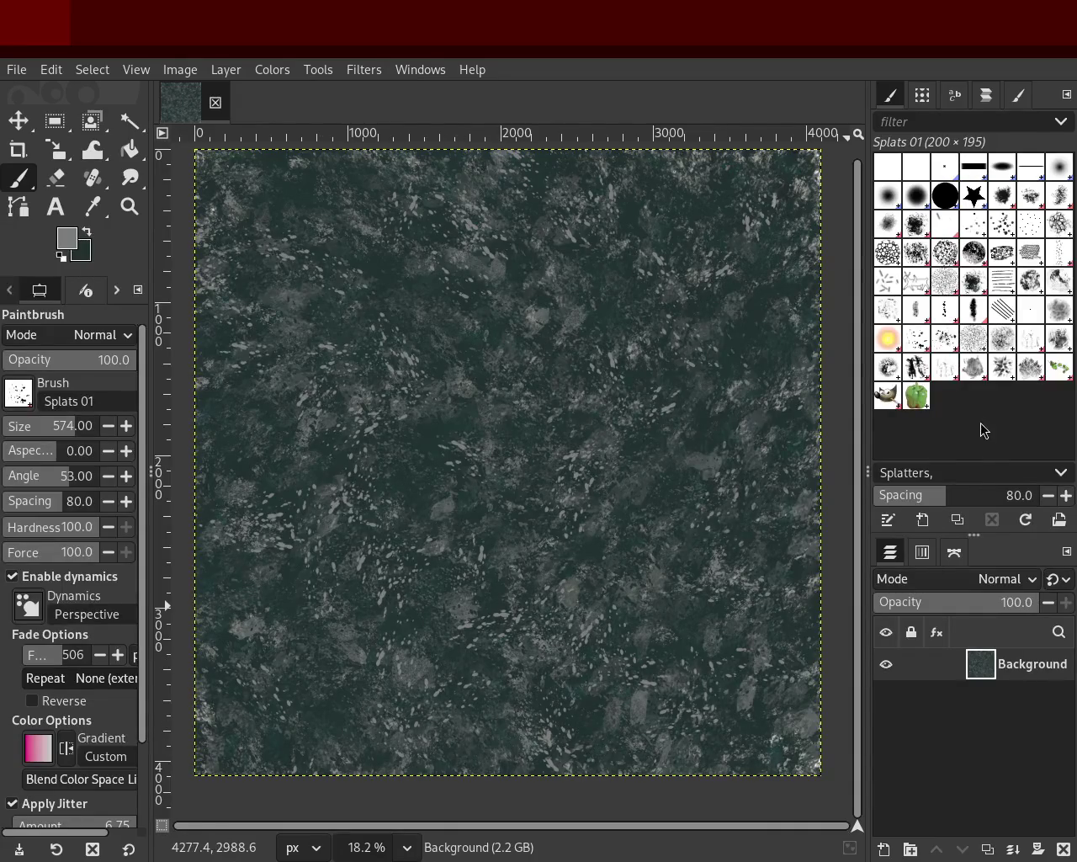
left_click(909, 370)
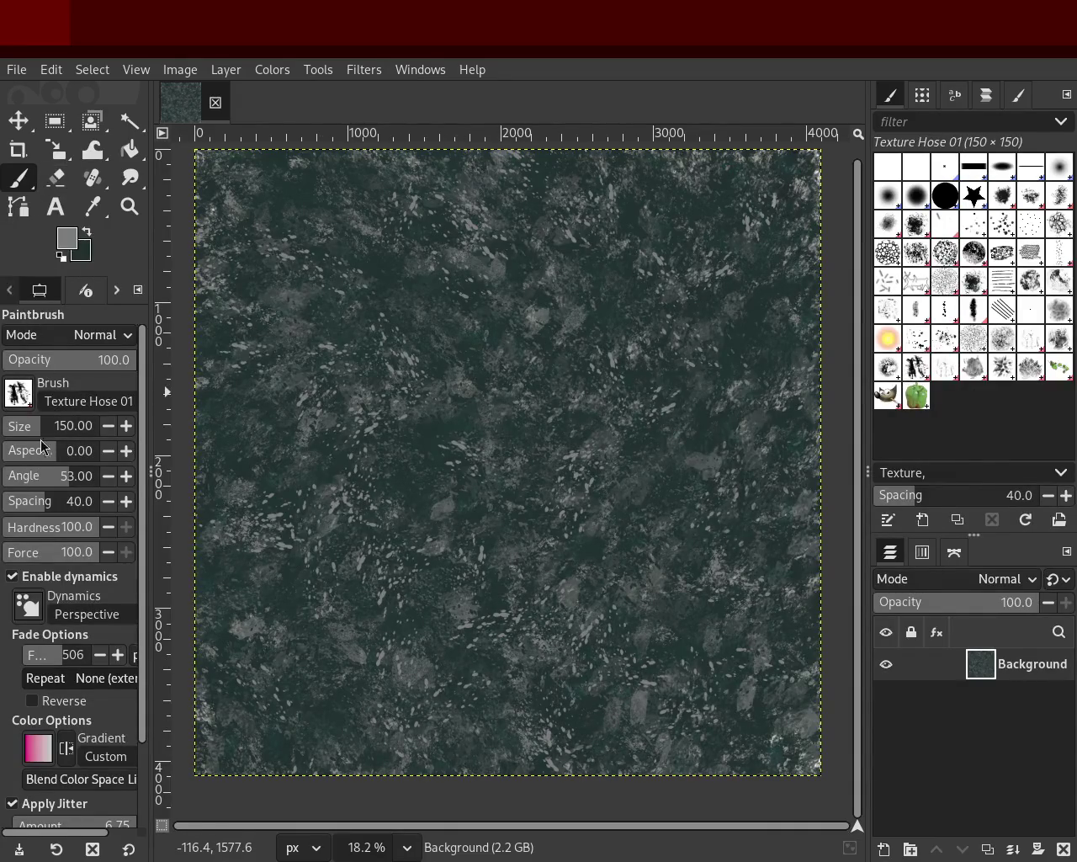
Paint Texture Hose 01 dabs across the canvas, nudge the size to 86, and restore dark teal.
left_click_drag(358, 649, 623, 572)
left_click_drag(28, 430, 31, 429)
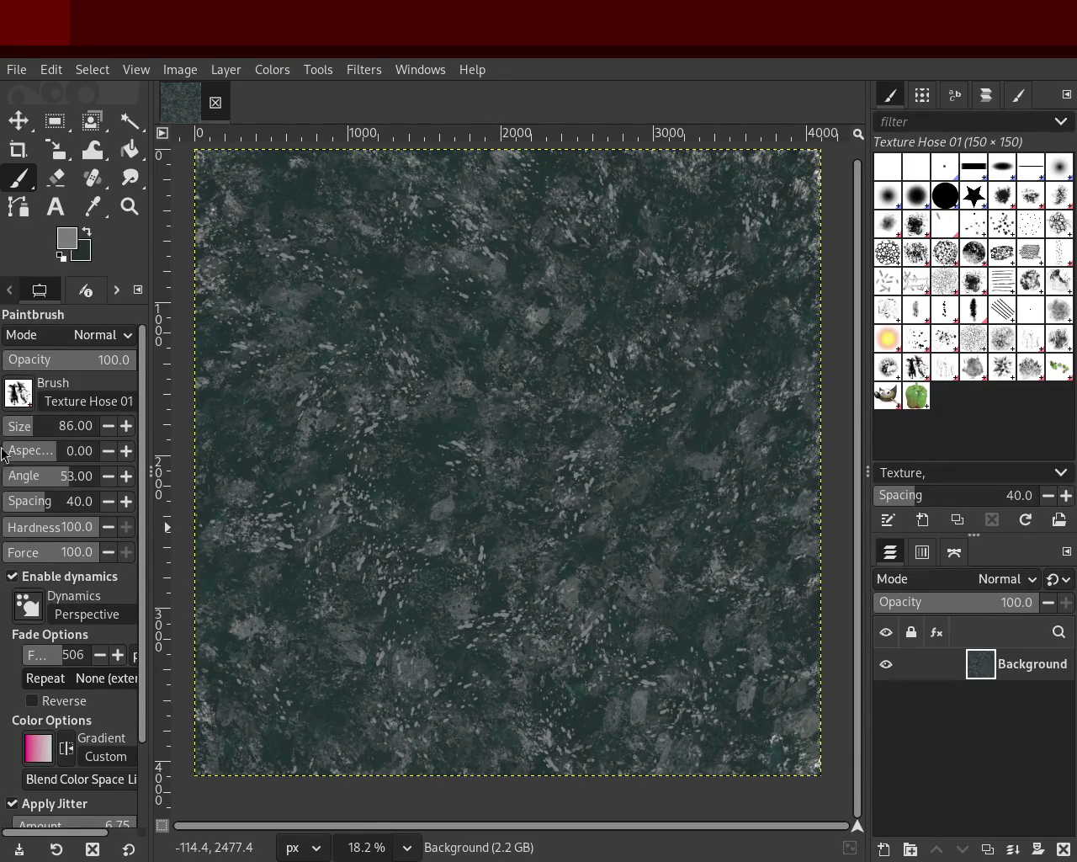
key("x")
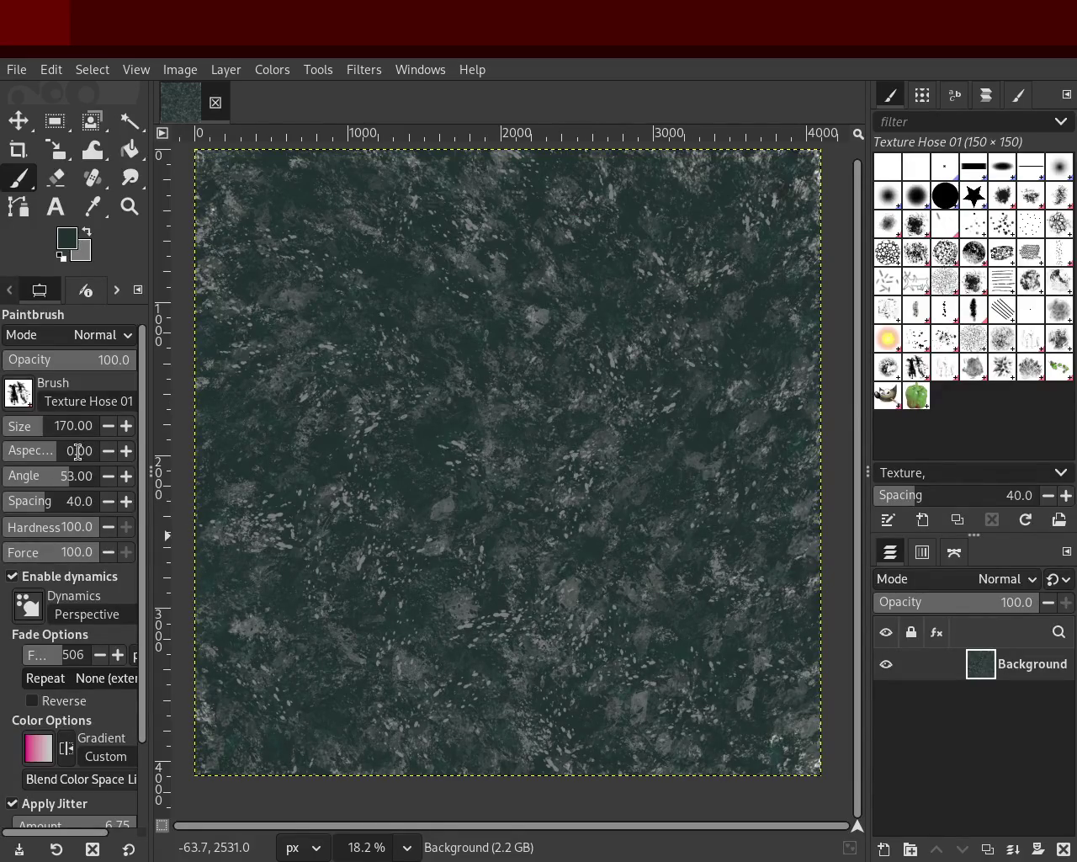
Enlarge the brush to 446, undo the stray dab, and select the Texture Hose 03 brush.
left_click(52, 426)
left_click(427, 403)
key("ctrl+z")
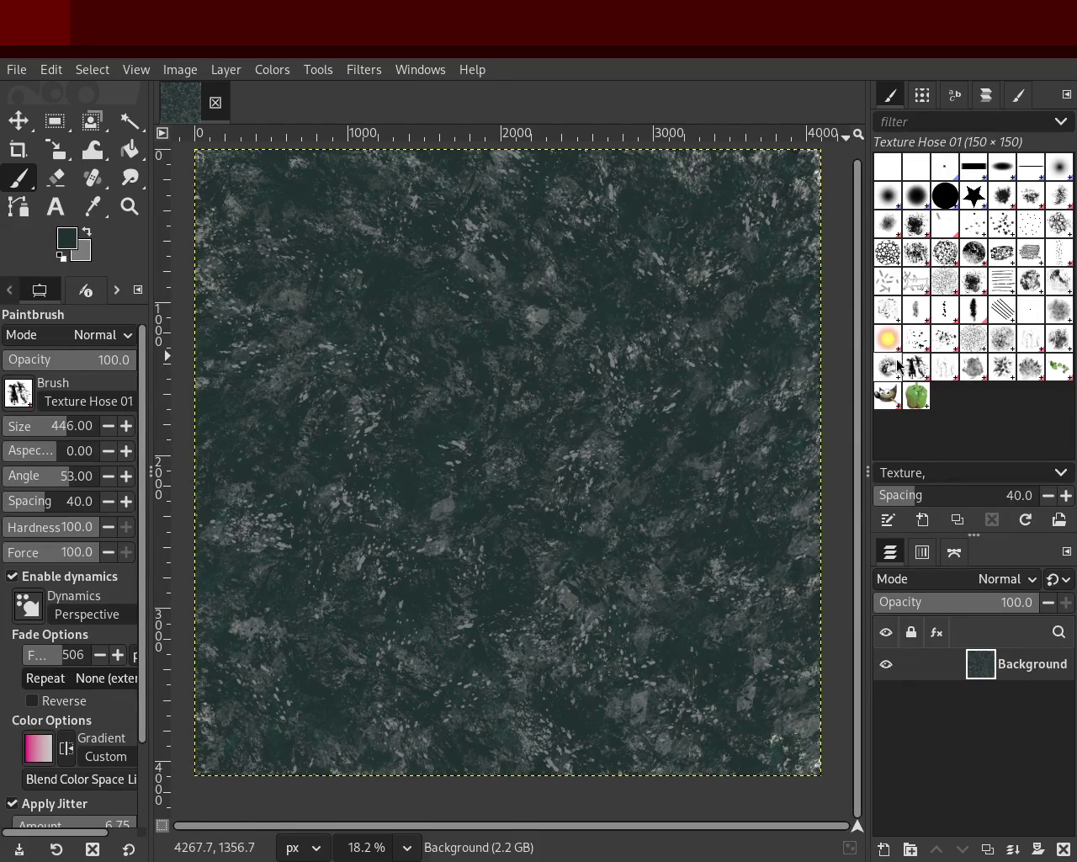
left_click(974, 367)
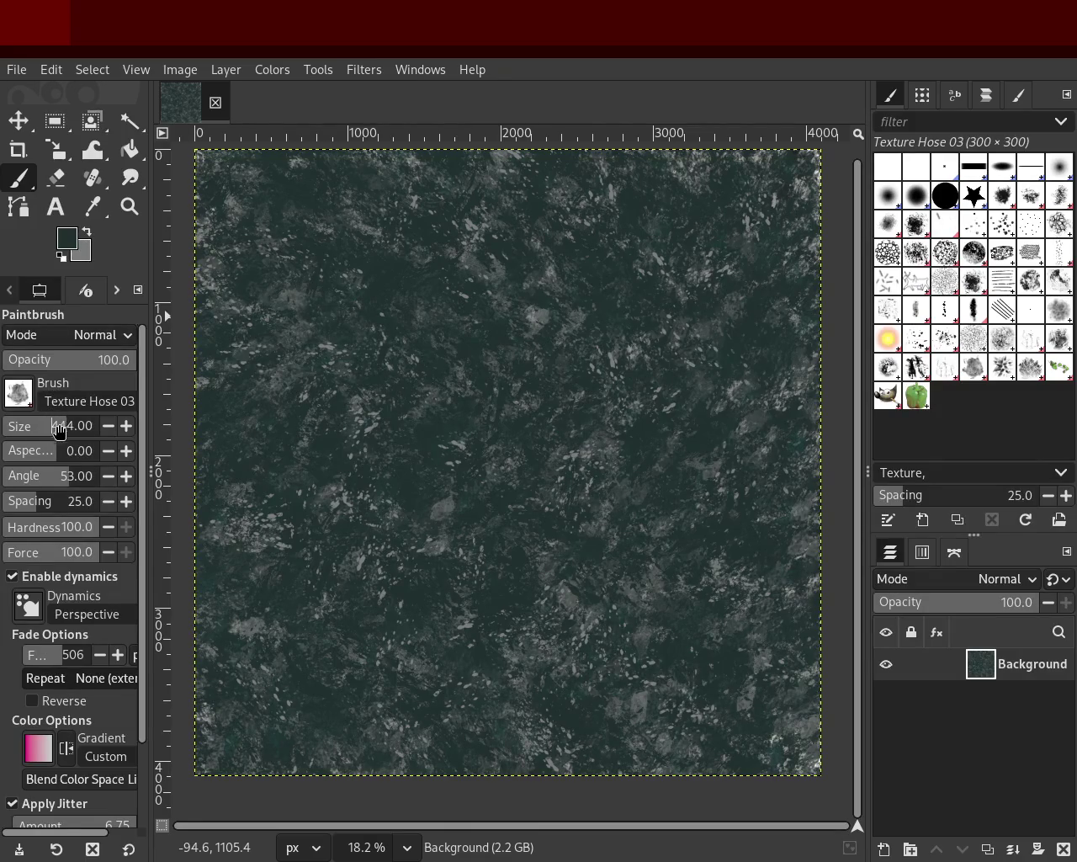
Try grey Texture Hose 03 blobs, undoing them while reducing the brush size and lowering opacity.
left_click(533, 316)
left_click(533, 313, "ctrl")
left_click_drag(534, 313, 597, 272)
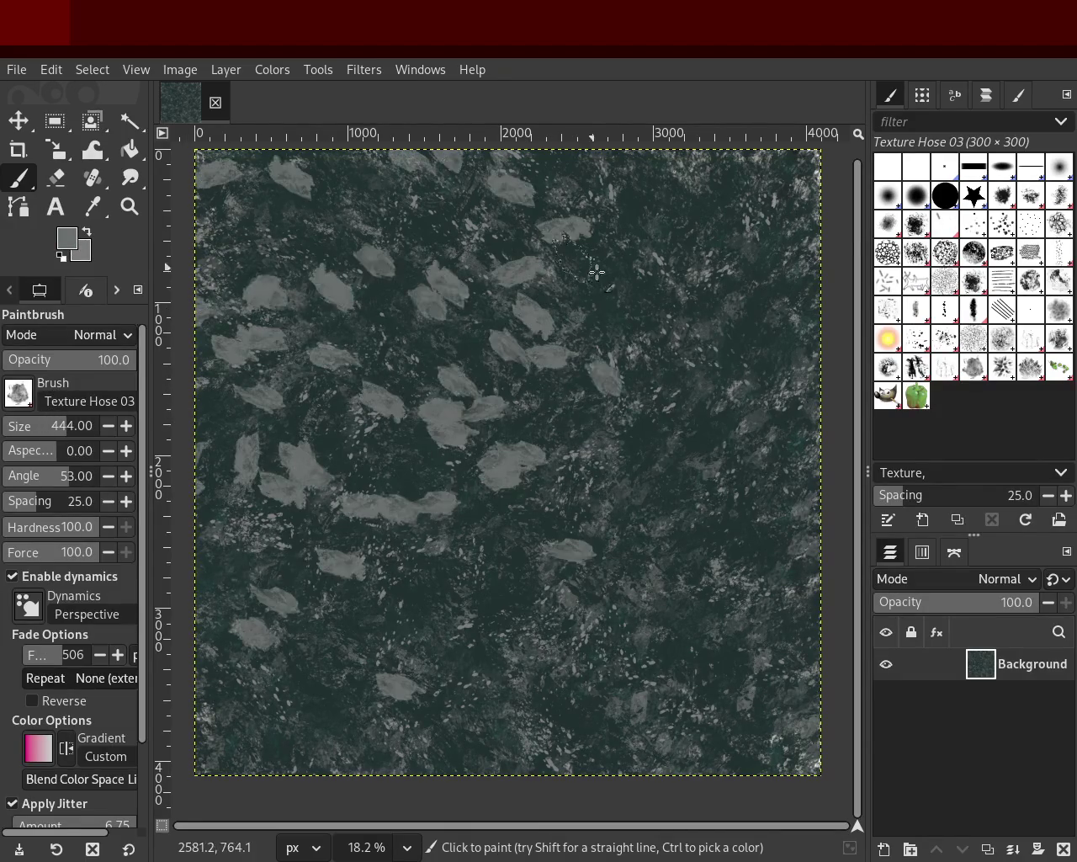
key("ctrl+z")
left_click(32, 425)
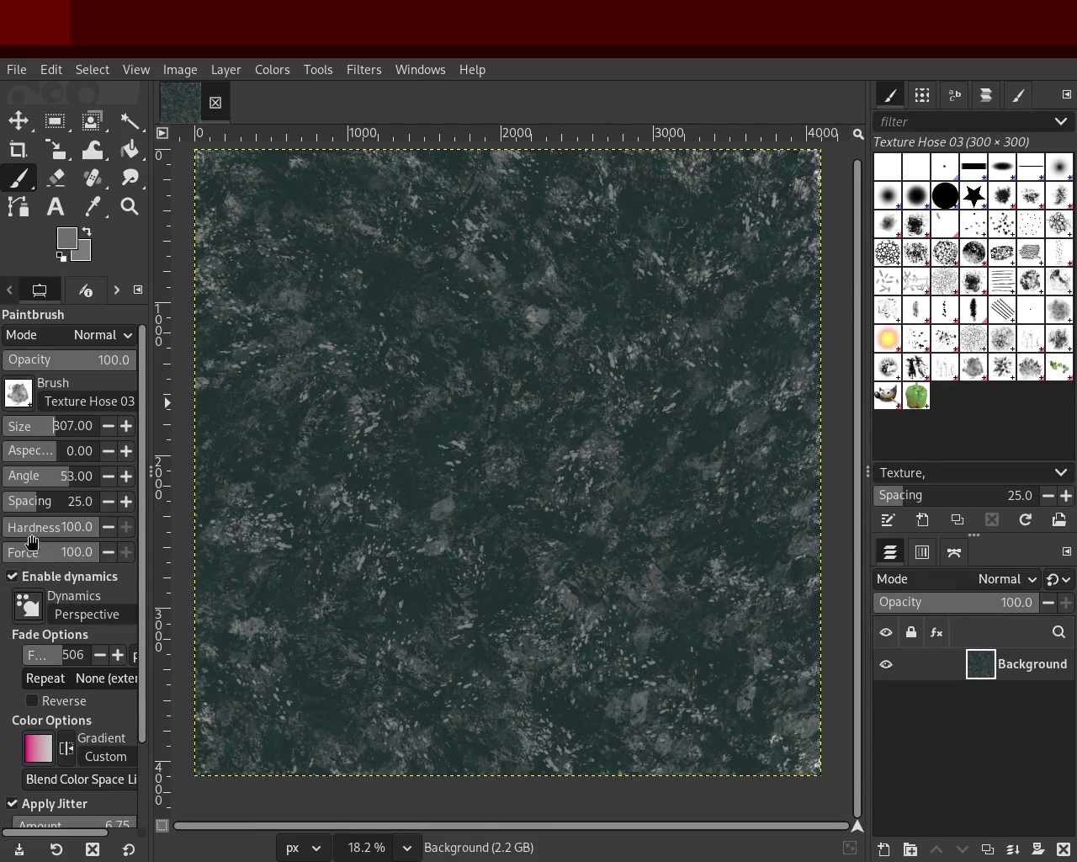
left_click(70, 359)
left_click_drag(538, 404, 565, 413)
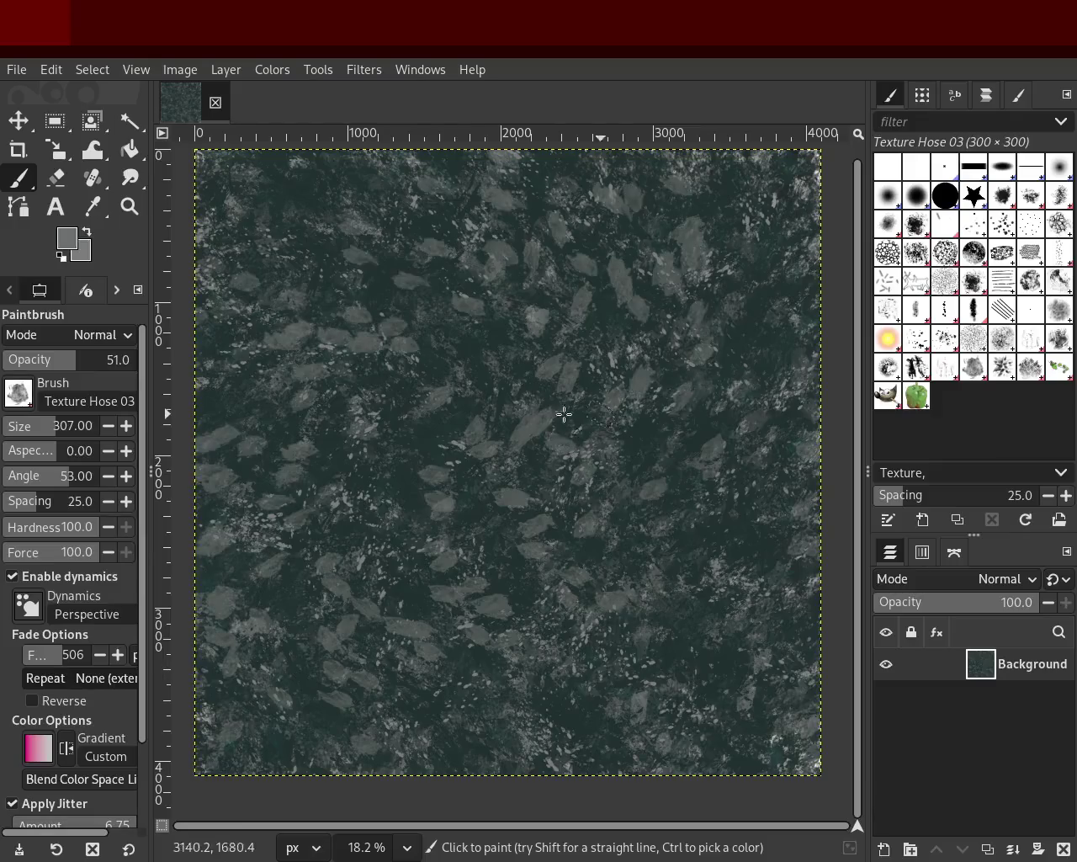
key("ctrl+z")
left_click_drag(46, 359, 20, 359)
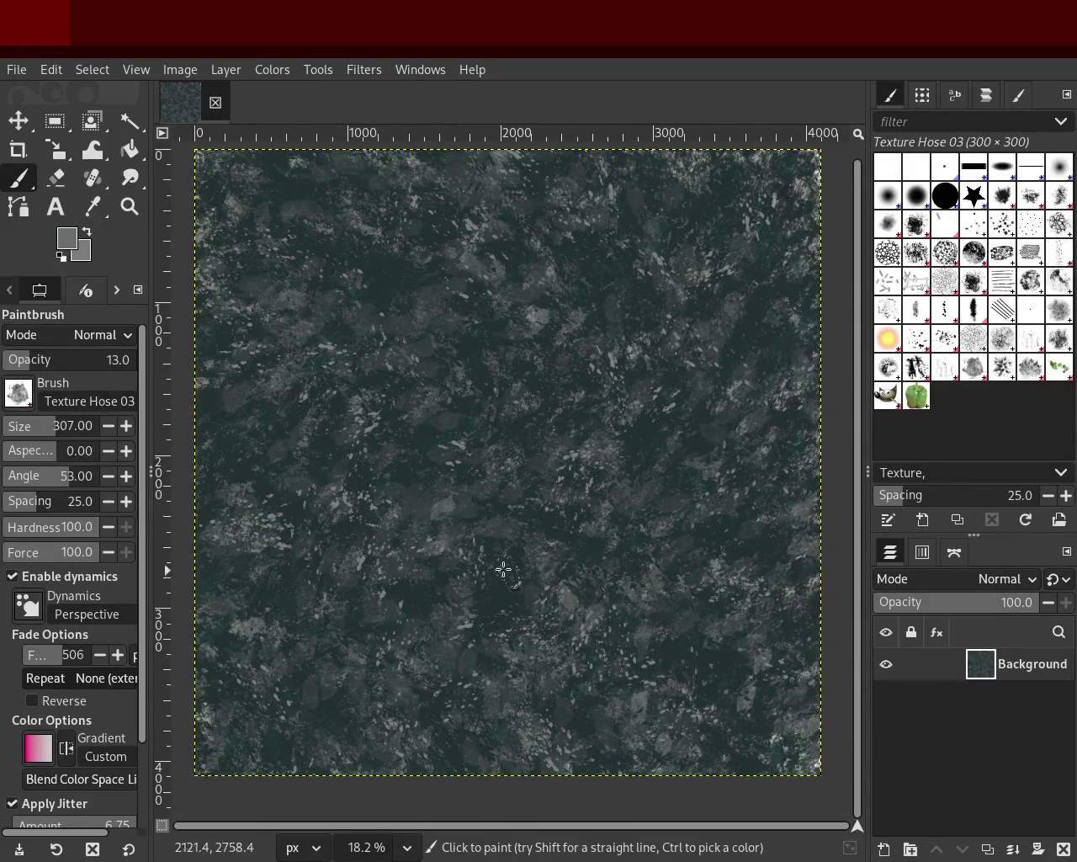
Pick a lighter grey from the canvas and paint faint dabs across the middle and lower right.
left_click(452, 505, "ctrl")
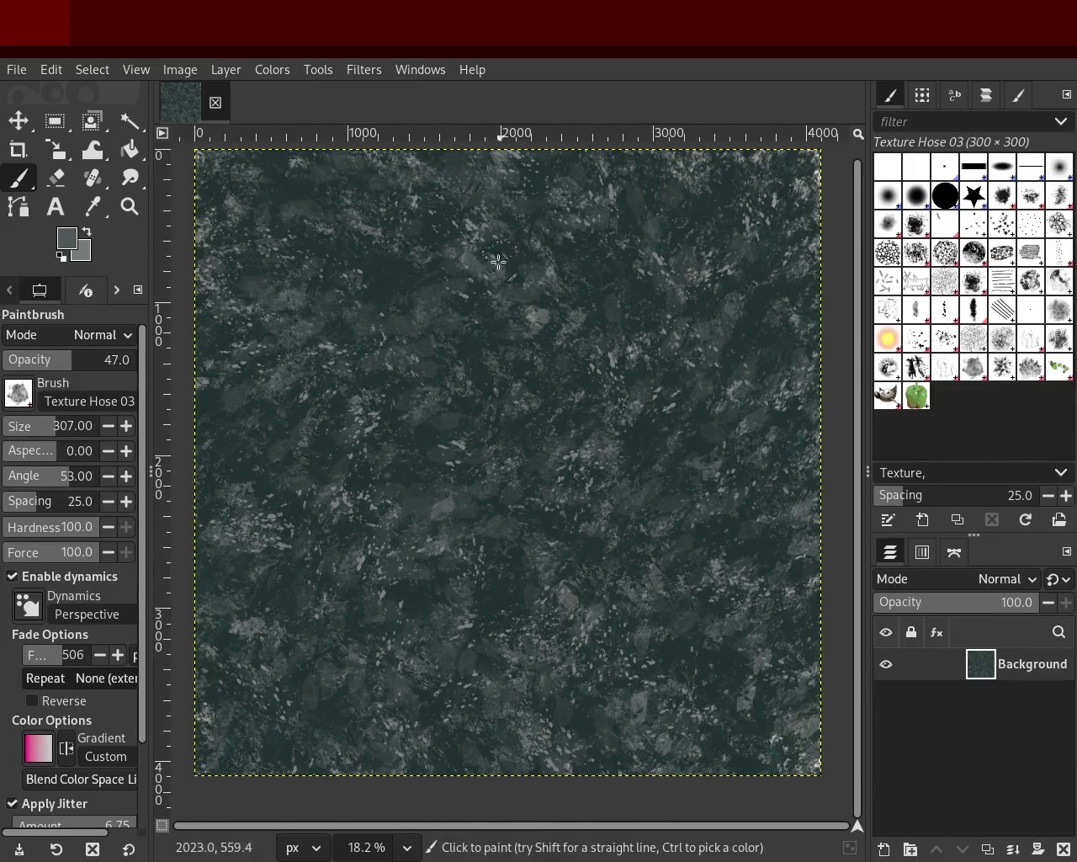
left_click(457, 500, "ctrl")
left_click(458, 500, "ctrl")
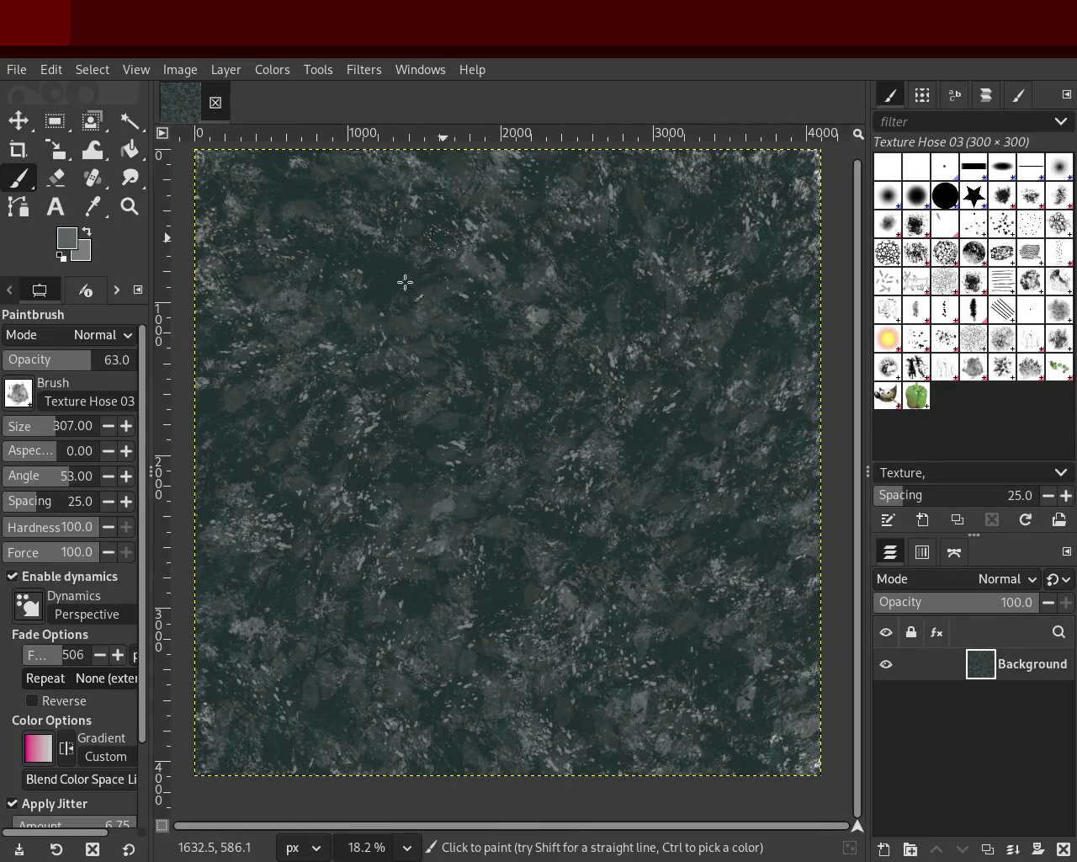
mouse_move(356, 334)
left_mouse_down()
mouse_move(643, 623)
mouse_move(414, 503)
left_mouse_up()
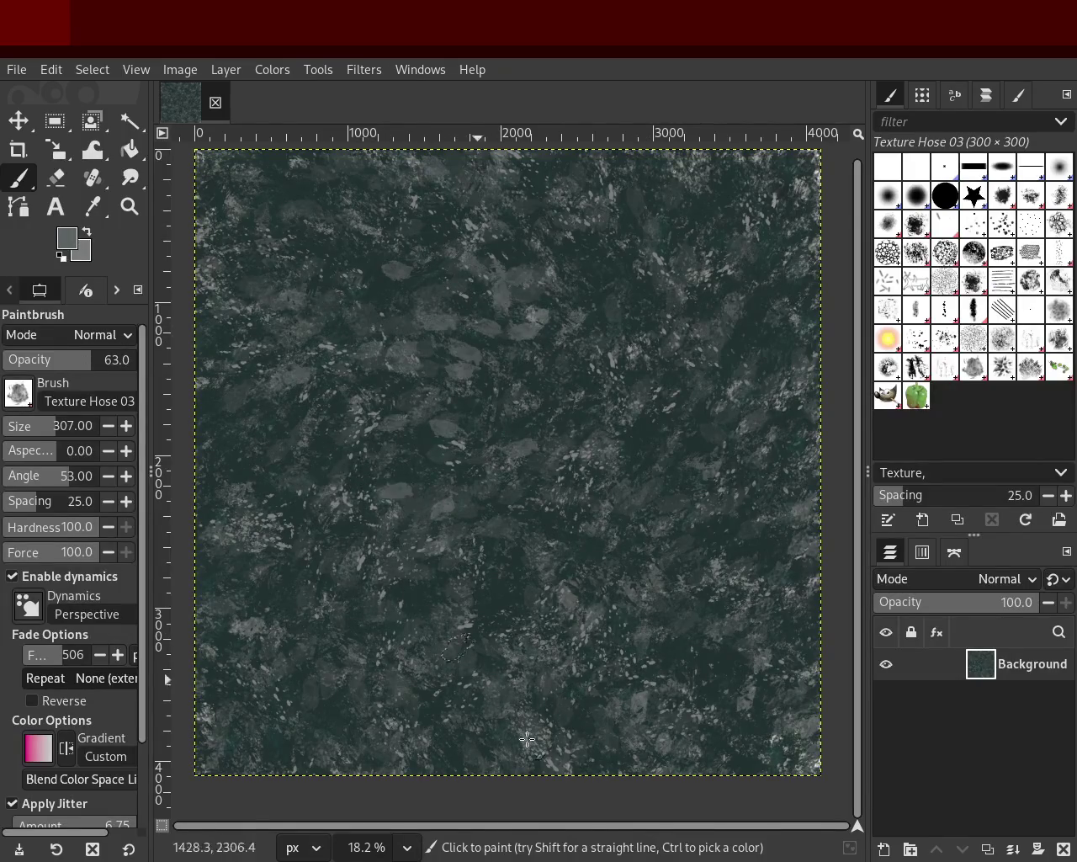
left_click_drag(510, 510, 775, 704)
Add more light dabs across the upper and mid-right areas, then pick dark teal back.
mouse_move(725, 228)
left_mouse_down()
mouse_move(567, 618)
mouse_move(690, 537)
mouse_move(570, 312)
mouse_move(513, 500)
left_mouse_up()
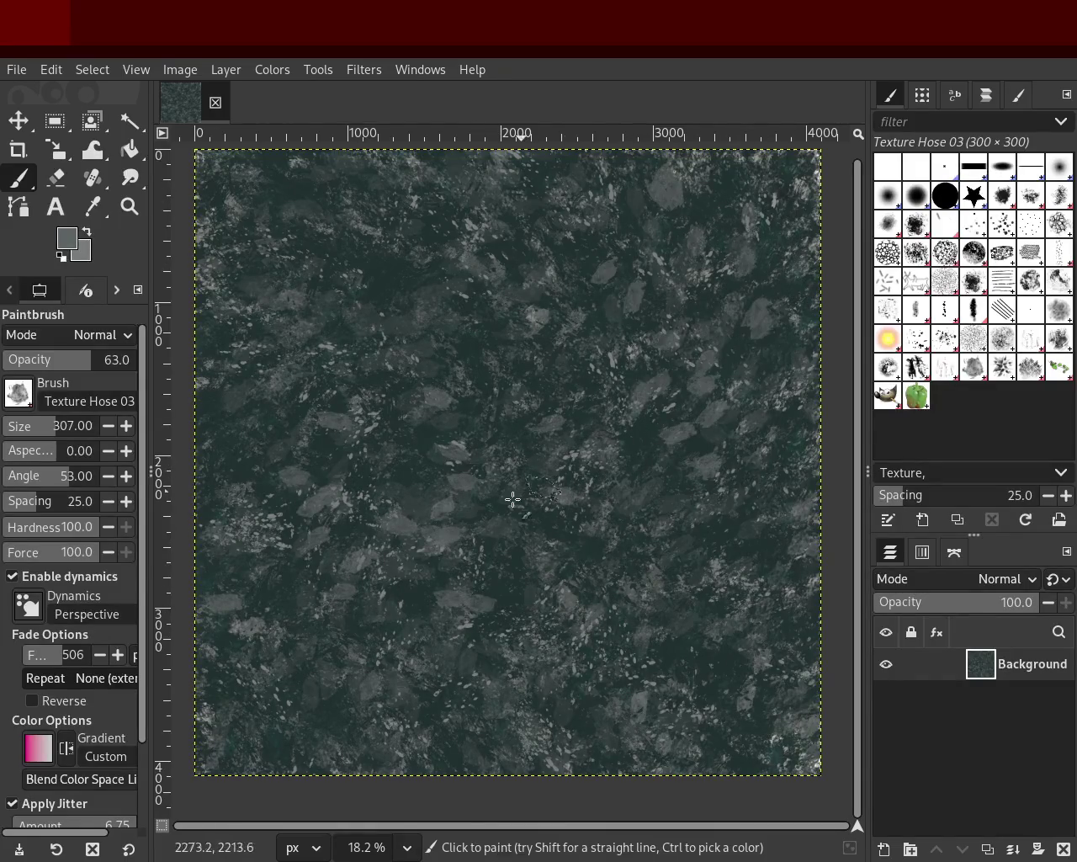
left_click_drag(437, 474, 646, 560)
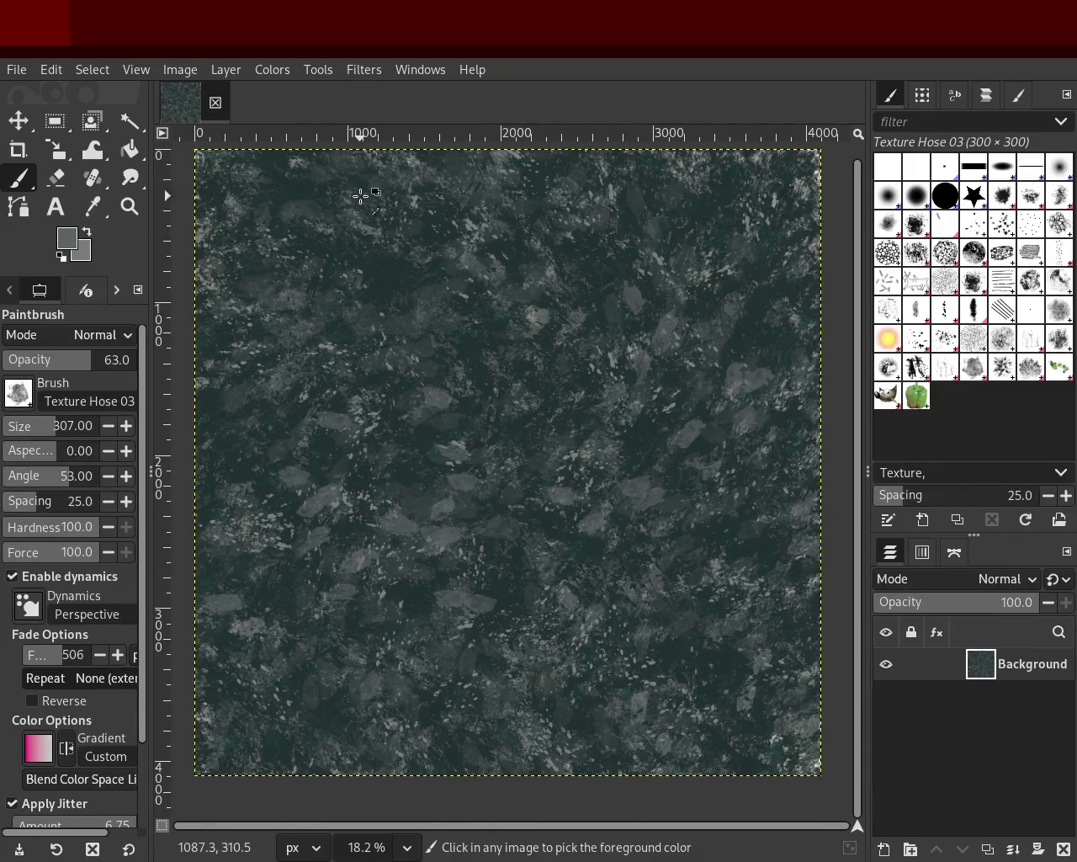
left_click_drag(361, 193, 639, 532)
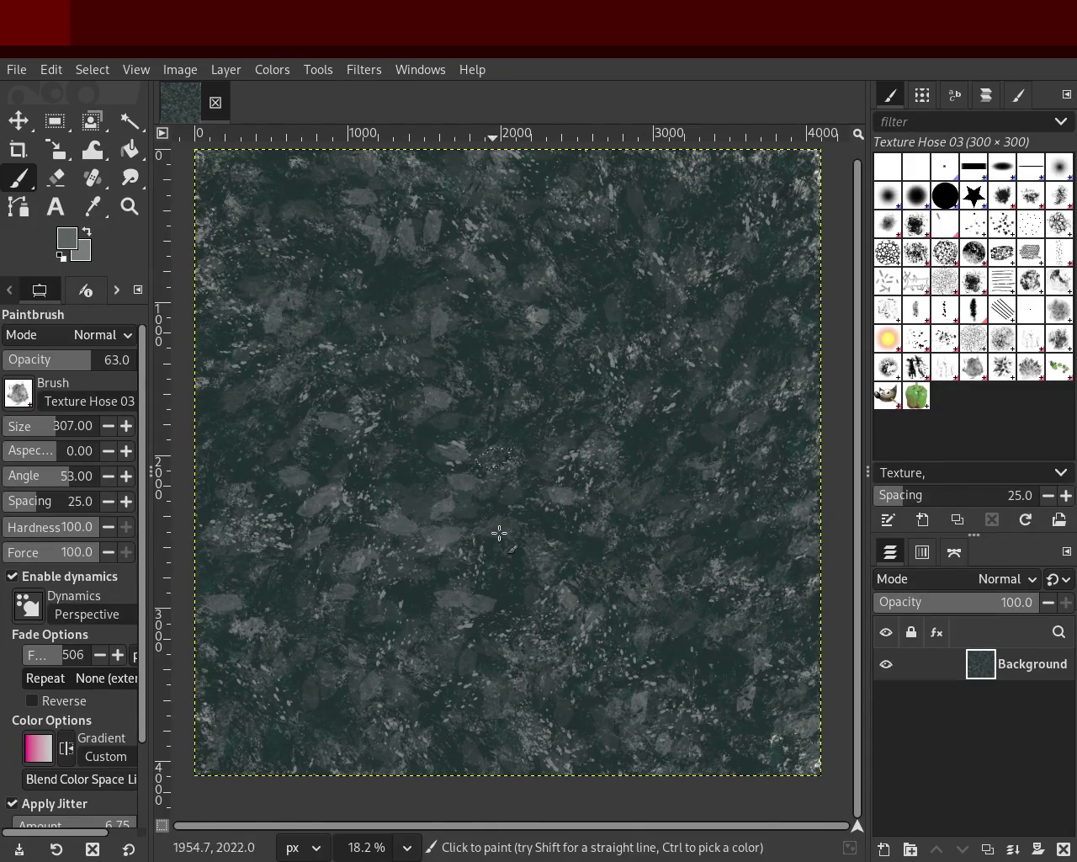
left_click(387, 269, "ctrl")
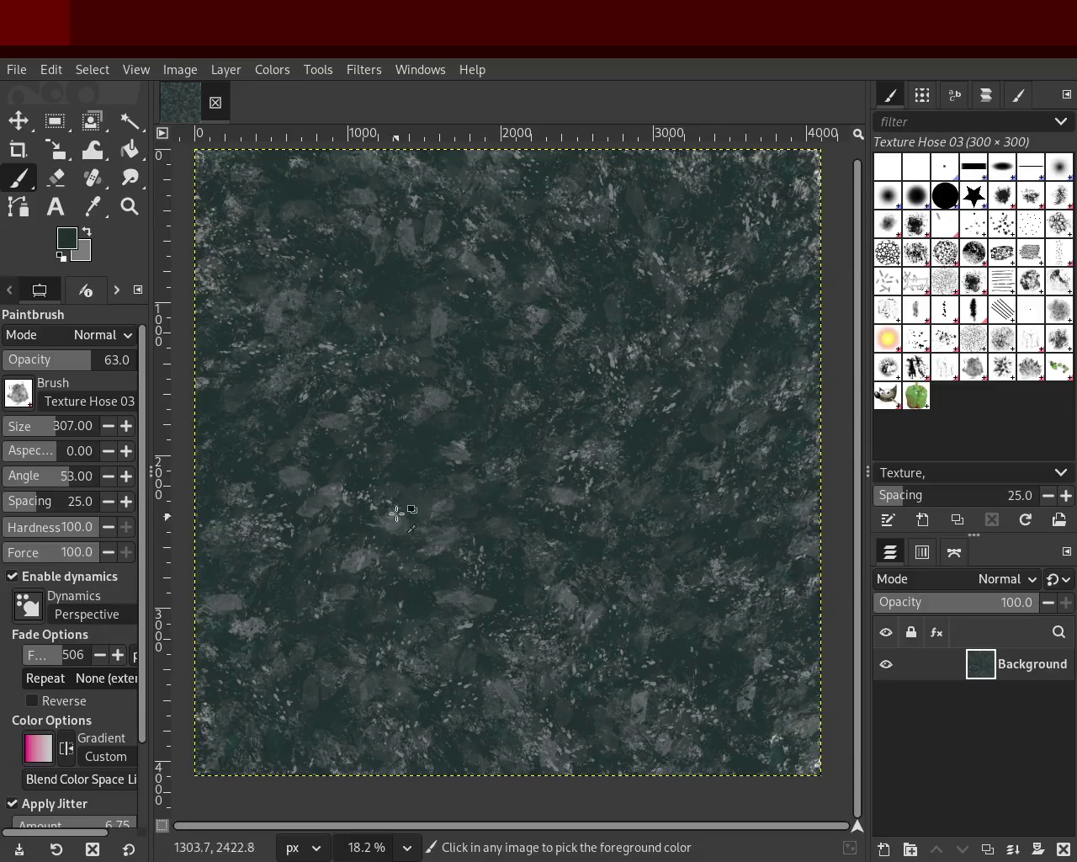
Zoom in and out repeatedly on the painted stone texture detail.
left_click(129, 207)
double_click(532, 276)
triple_click(532, 275)
double_click(532, 275)
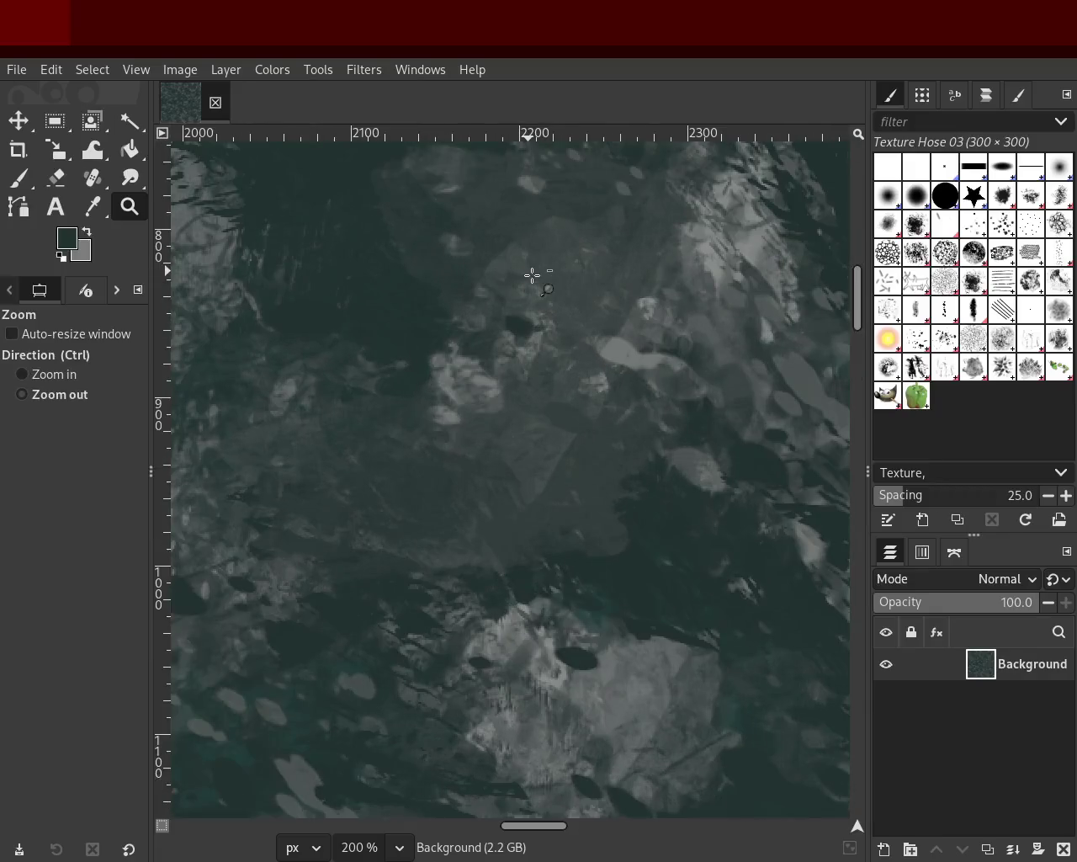
double_click(532, 276)
left_click(532, 276)
left_click(532, 275, "ctrl")
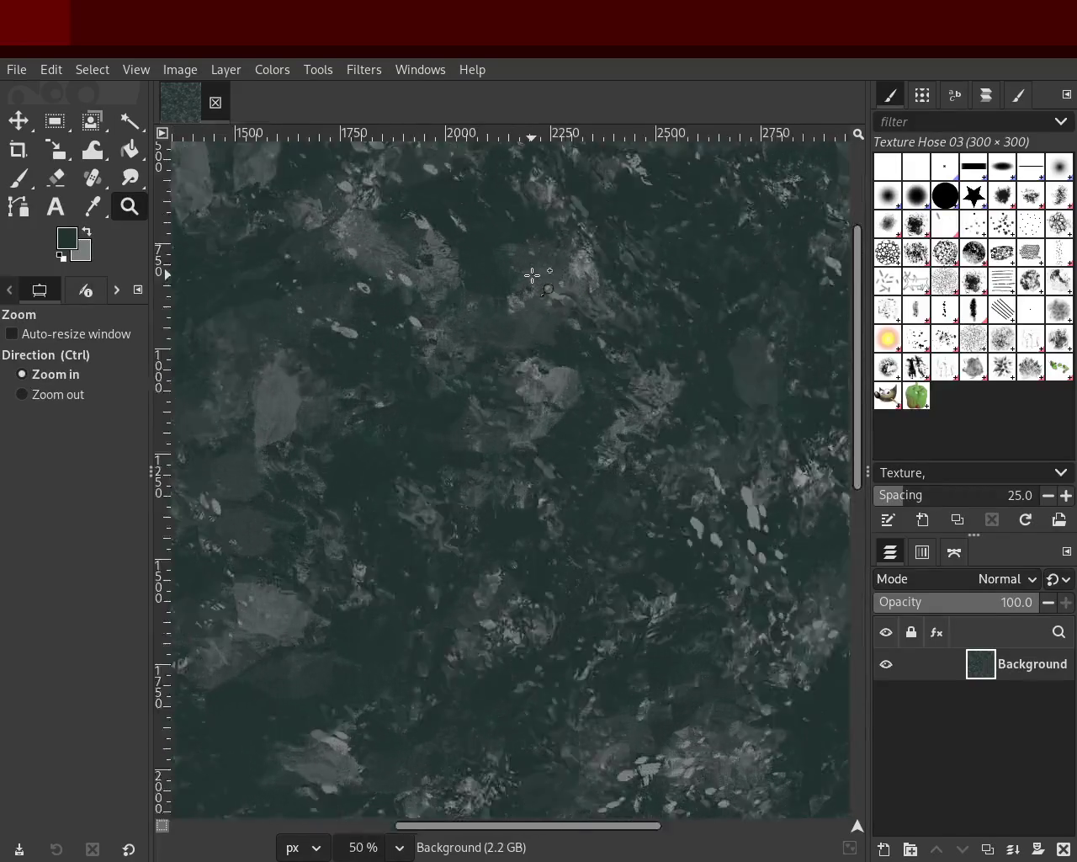
left_click(532, 275, "ctrl")
left_click(532, 275)
left_click(741, 294, "ctrl")
Inspect the stone detail up close, then zoom out to 4.35% so the image is a small square.
double_click(441, 302, "ctrl")
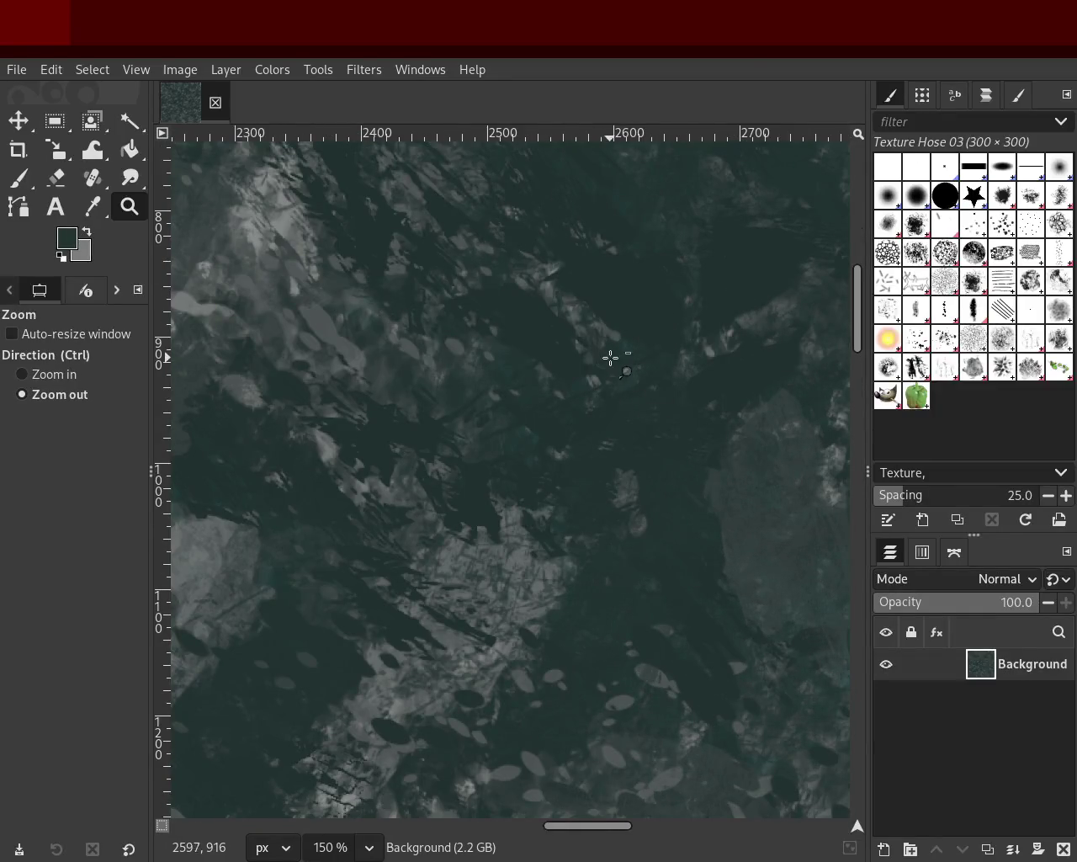
left_click(471, 363, "ctrl")
left_click(595, 387)
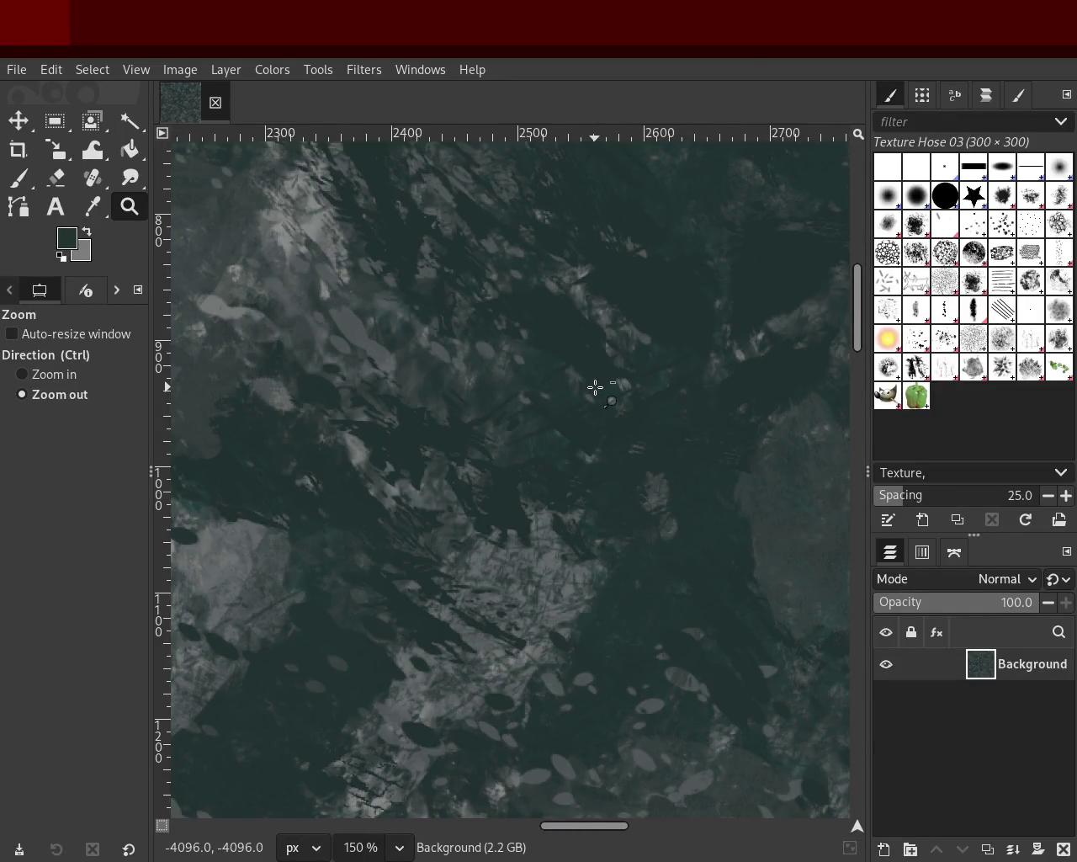
double_click(595, 387)
double_click(596, 387)
double_click(595, 387)
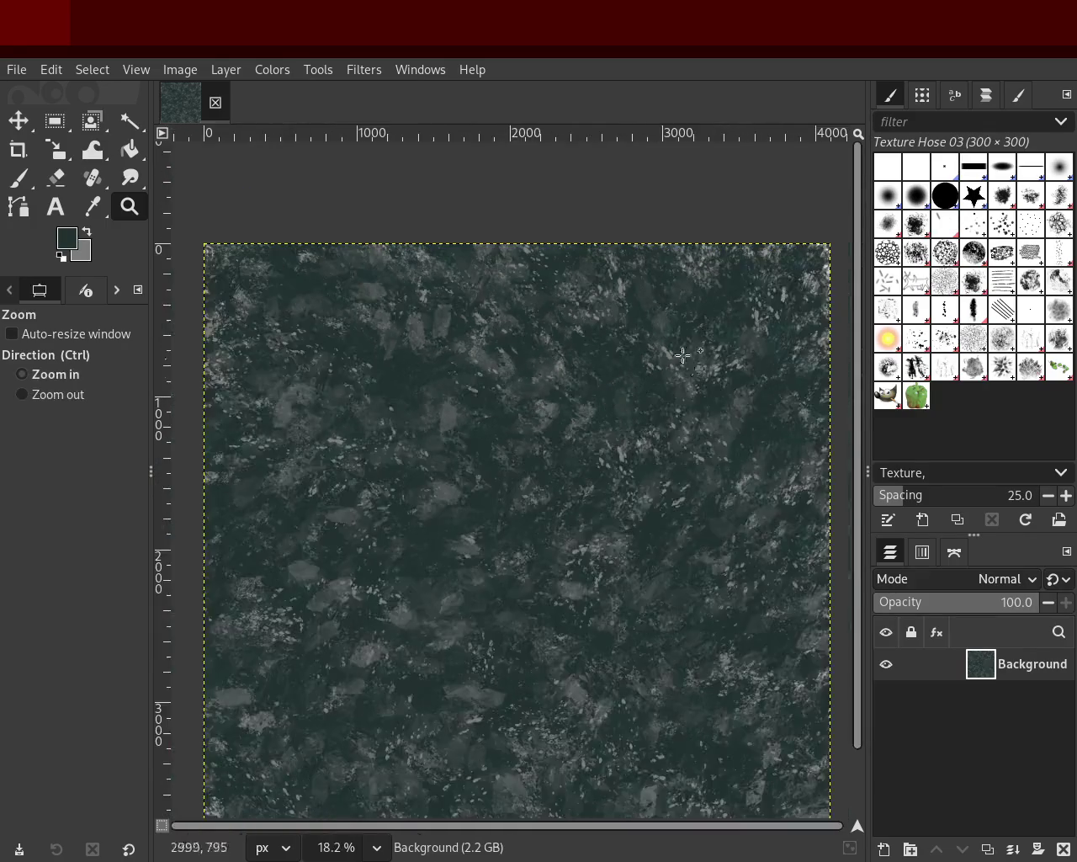
double_click(741, 320, "ctrl")
double_click(739, 323, "ctrl")
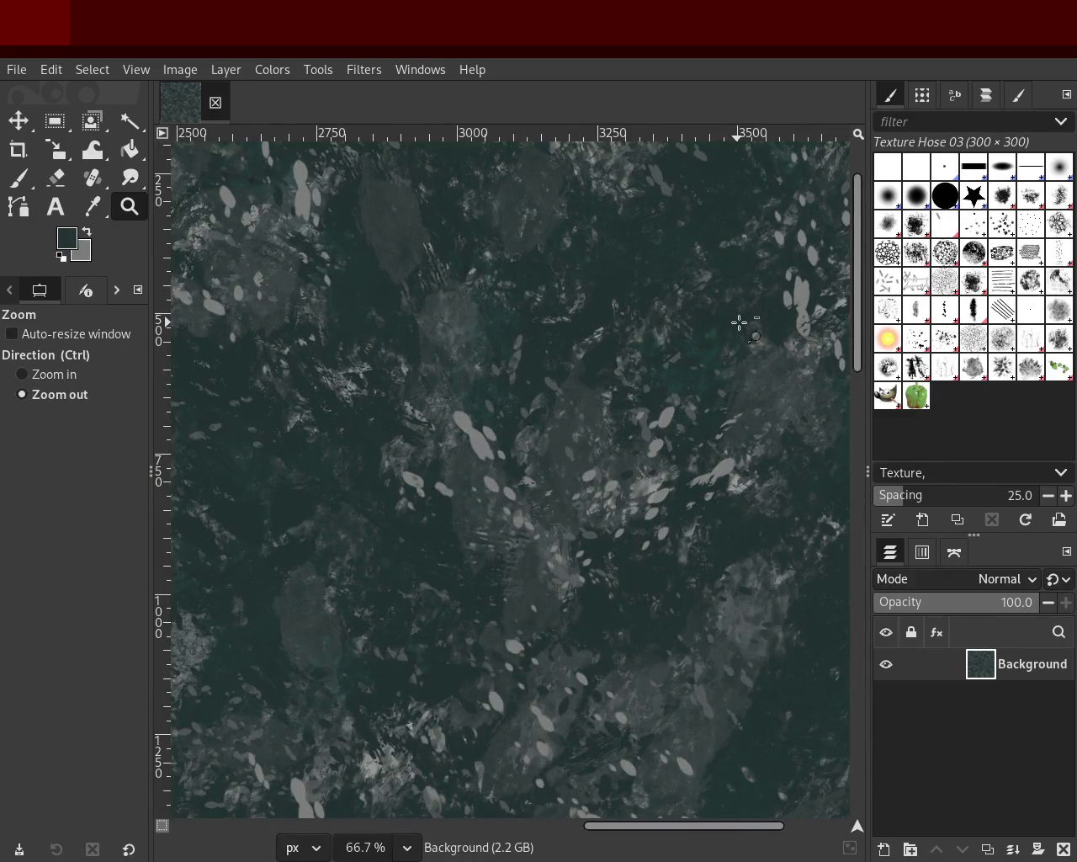
left_click(739, 322)
double_click(739, 322)
double_click(739, 322)
double_click(739, 323)
left_click(739, 323)
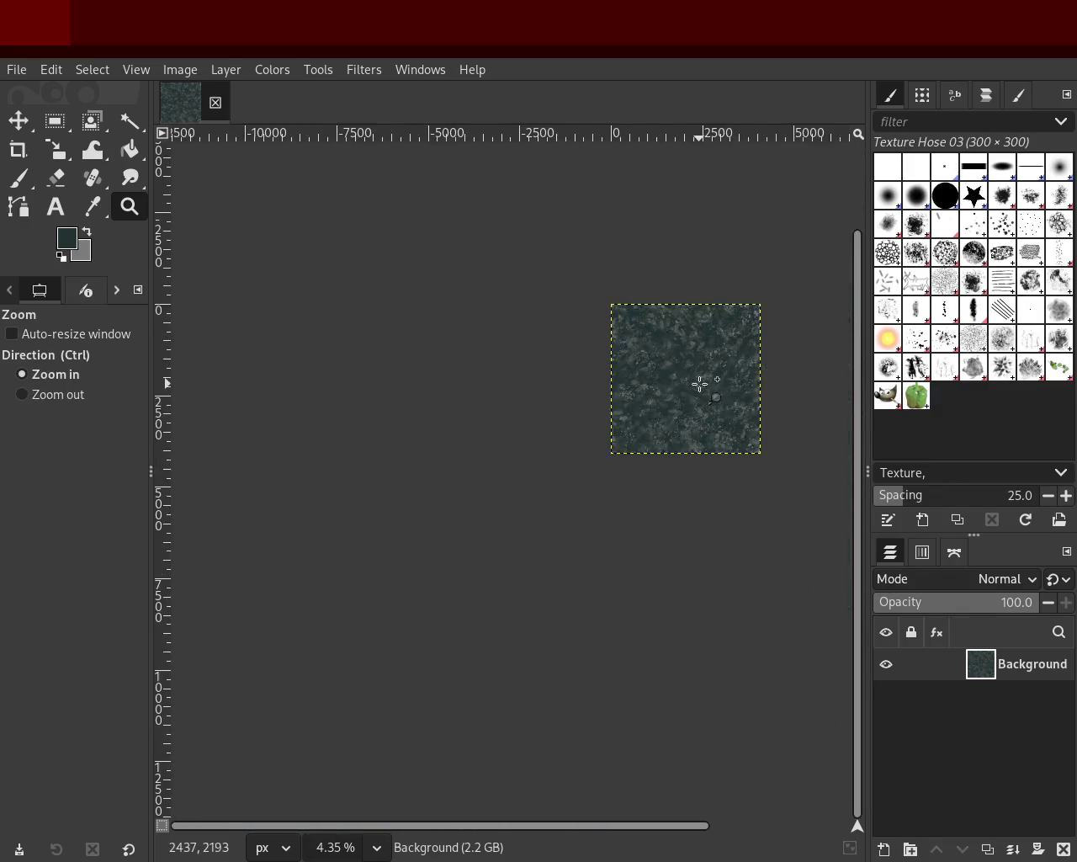